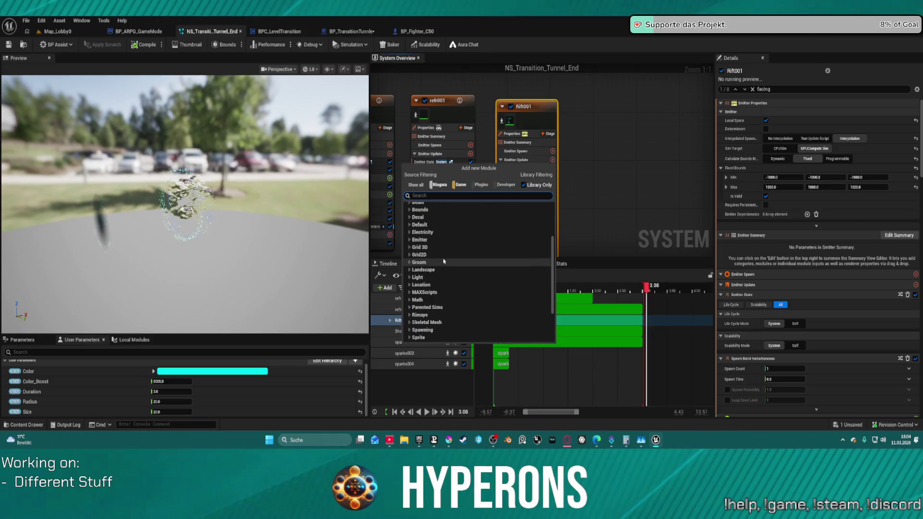
# Expand the Default and Spawning categories in Rift001's Add new Module list.
pyautogui.click(414, 224)
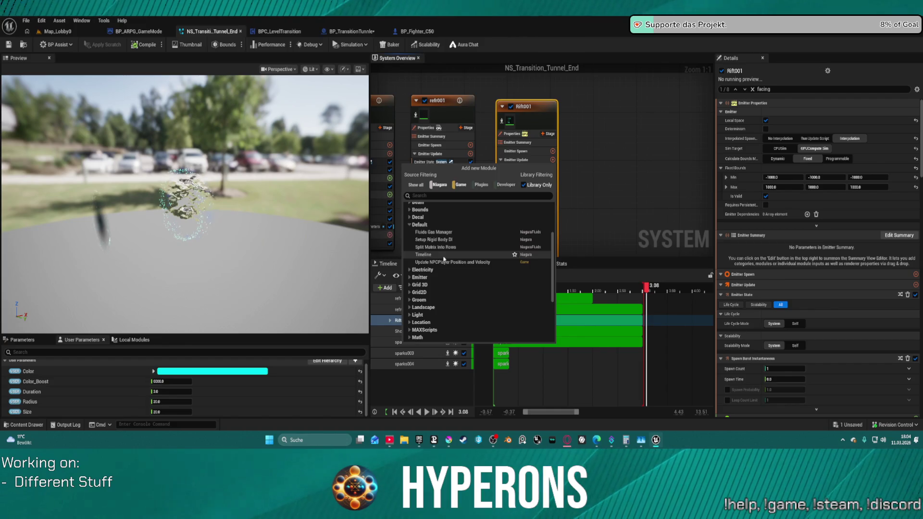
pyautogui.scroll(-3, 429, 279)
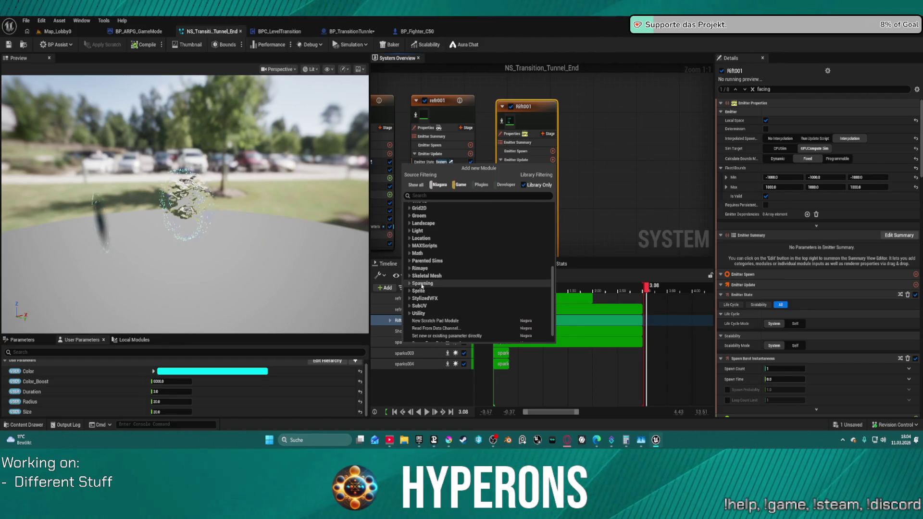
pyautogui.click(423, 284)
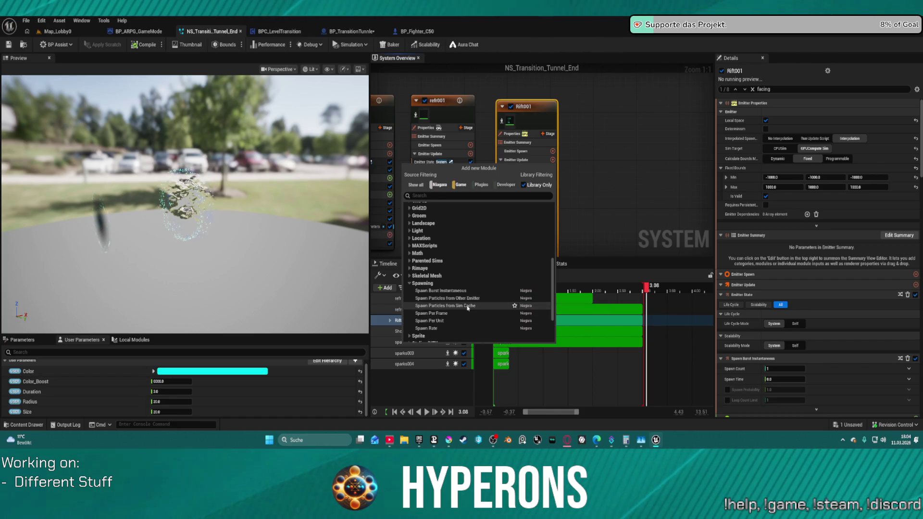
pyautogui.scroll(-1, 462, 314)
pyautogui.scroll(-4, 462, 313)
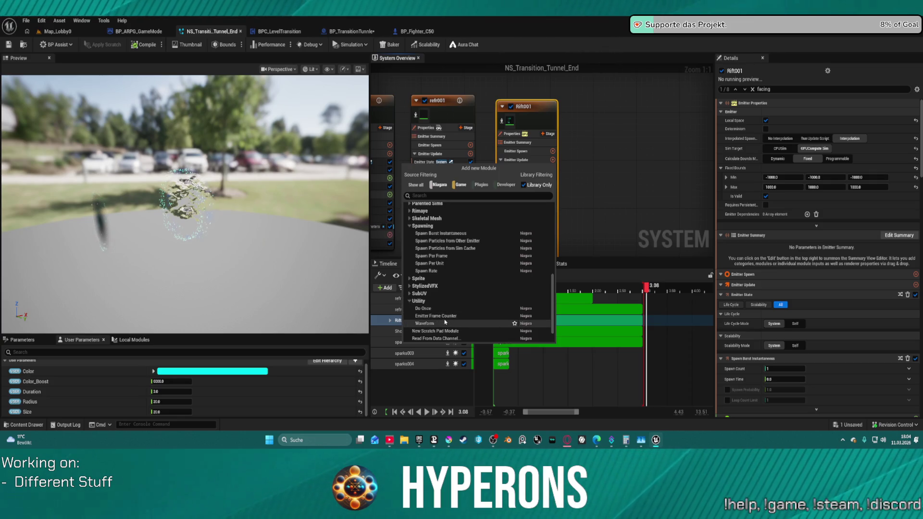
pyautogui.scroll(2, 412, 283)
pyautogui.scroll(5, 412, 283)
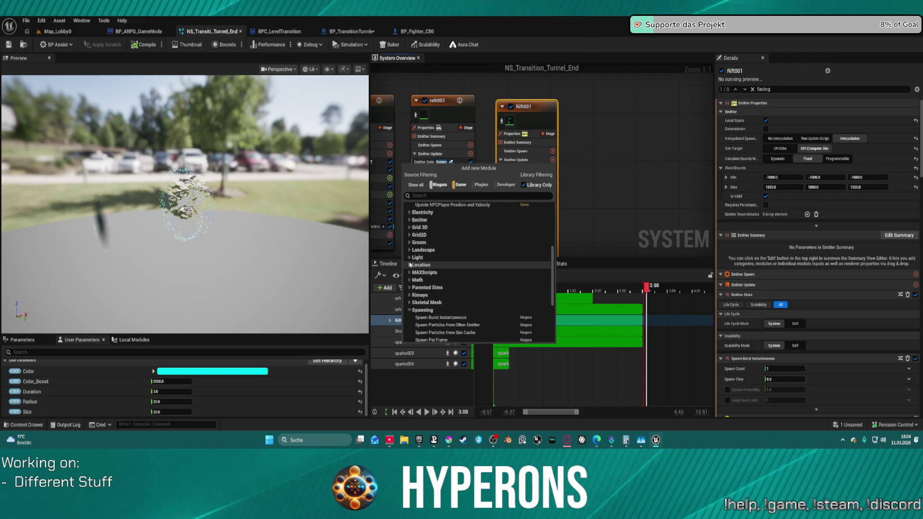
# Expand the Emitter, Decal, Bounds and Array module categories, and collapse General.
pyautogui.click(409, 221)
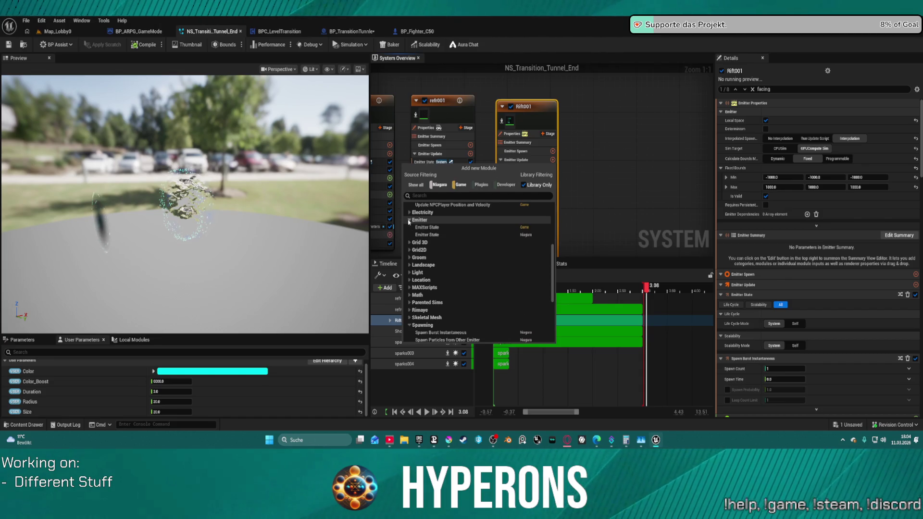
pyautogui.scroll(6, 412, 226)
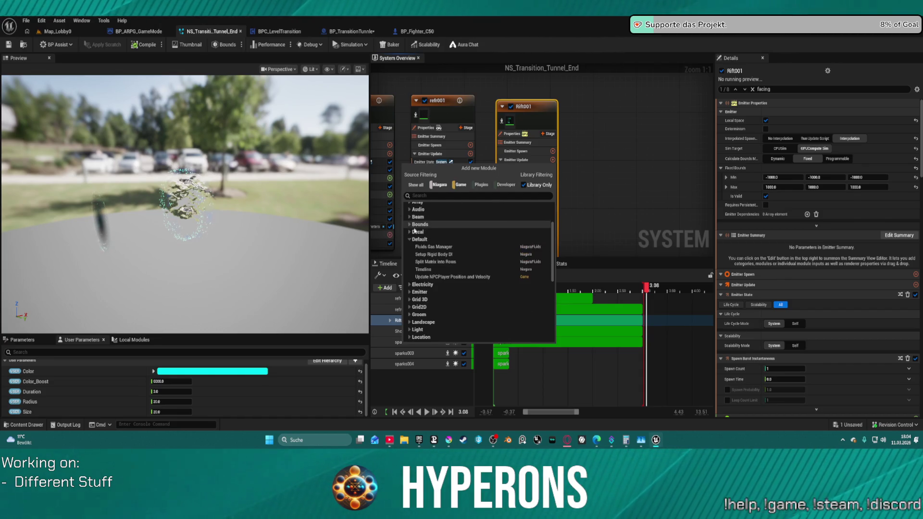
pyautogui.click(410, 232)
pyautogui.click(410, 225)
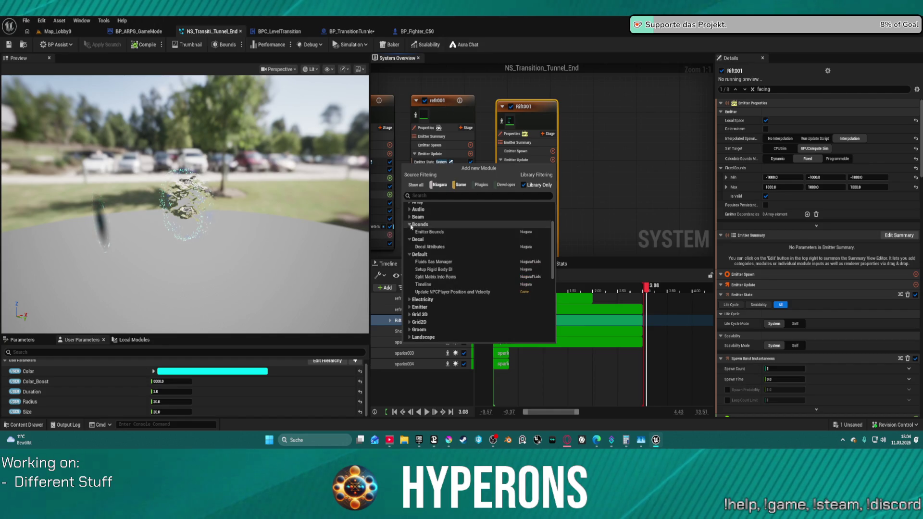
pyautogui.click(411, 203)
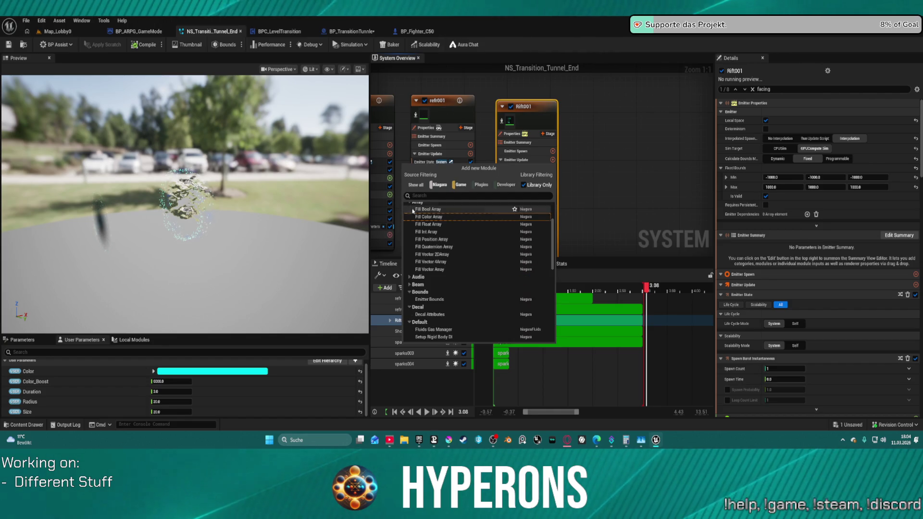
pyautogui.scroll(5, 413, 211)
pyautogui.click(408, 253)
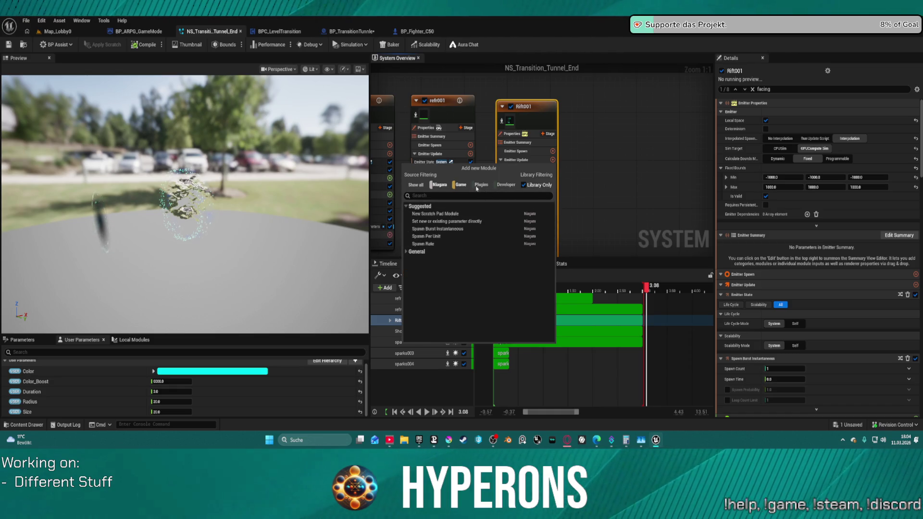
# Clear the 'ki' module search, close the list without adding a module, and zoom out.
pyautogui.write('kil')
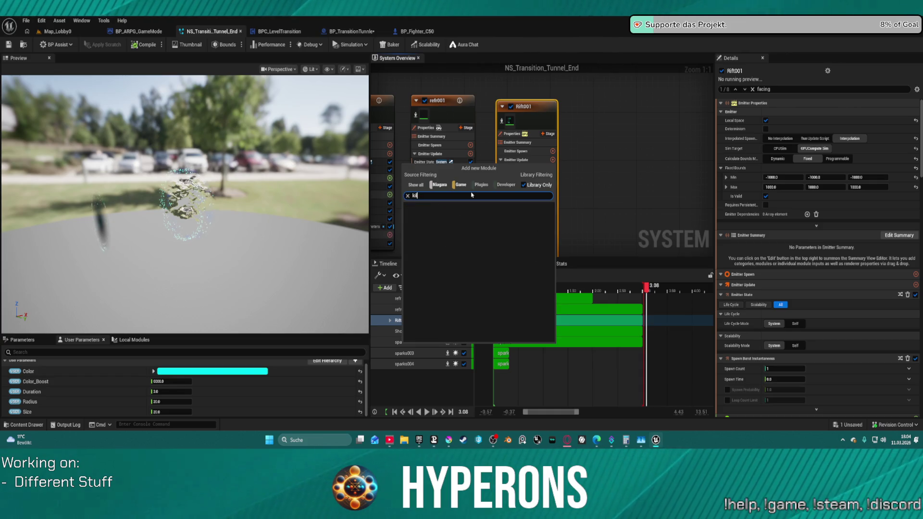
pyautogui.press('BackSpace')
pyautogui.press('BackSpace')
pyautogui.click(584, 126)
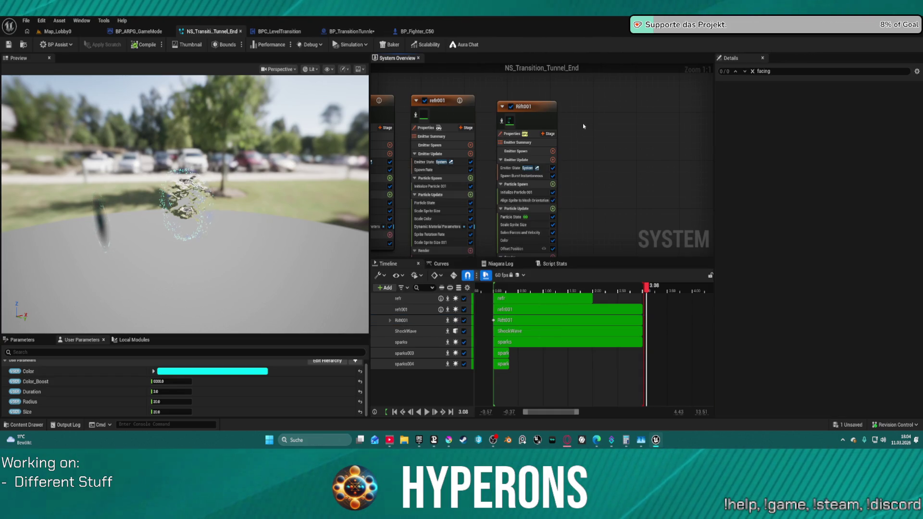
pyautogui.scroll(-6, 559, 126)
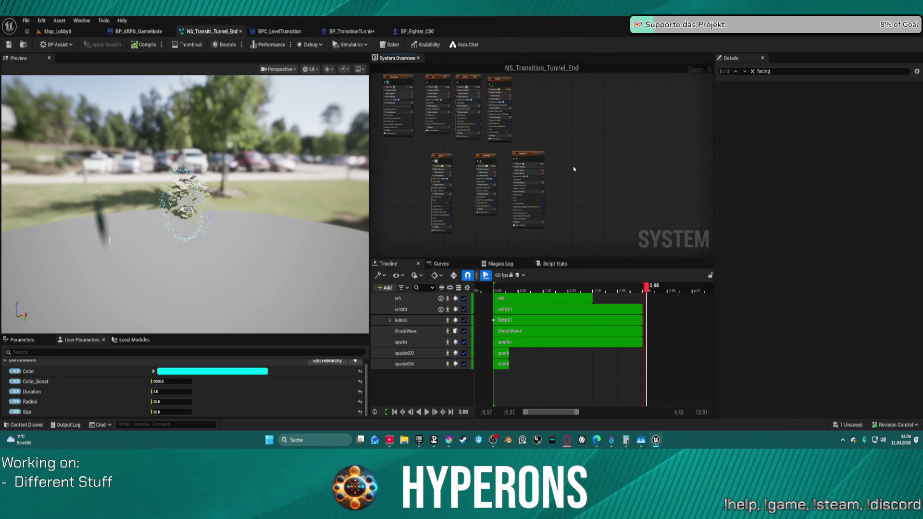
# Shift the Show Level node further left in BP_TransitionTunnle's event graph.
pyautogui.click(354, 30)
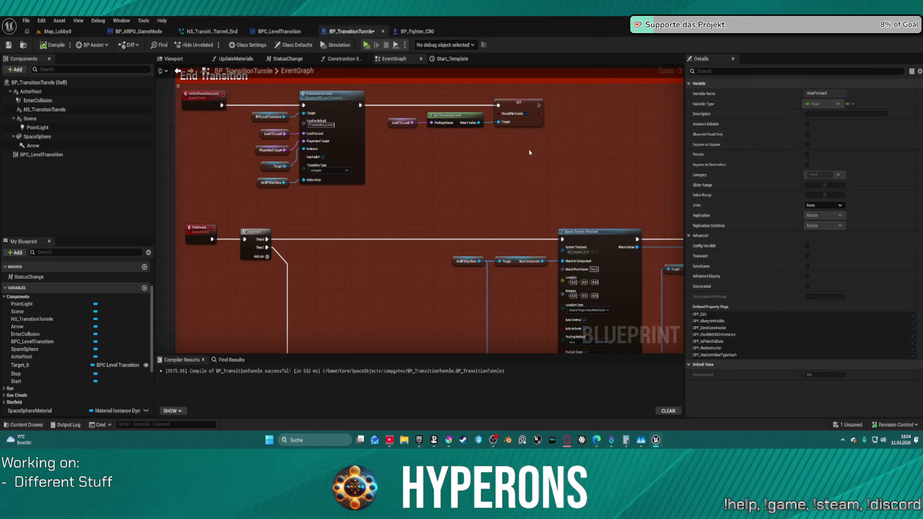
pyautogui.moveTo(369, 209)
pyautogui.mouseDown()
pyautogui.moveTo(314, 159)
pyautogui.moveTo(305, 93)
pyautogui.mouseUp()
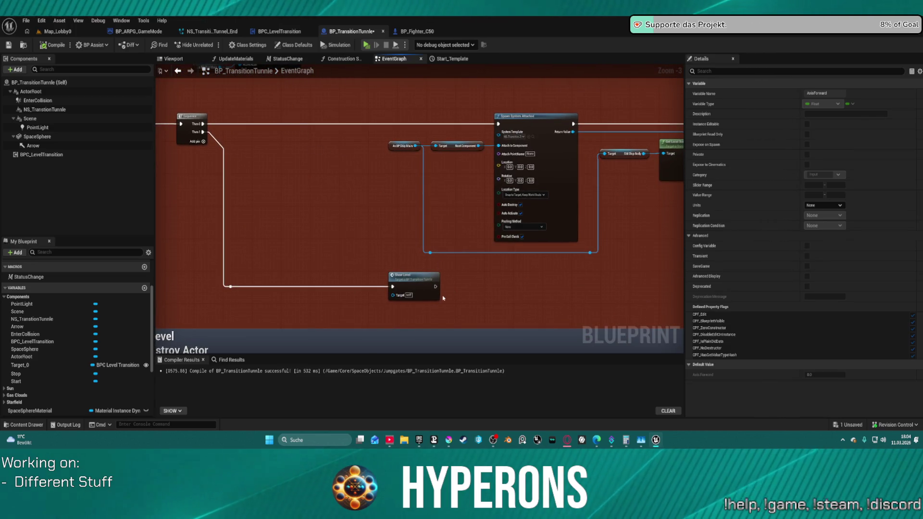
pyautogui.moveTo(412, 288); pyautogui.dragTo(364, 288)
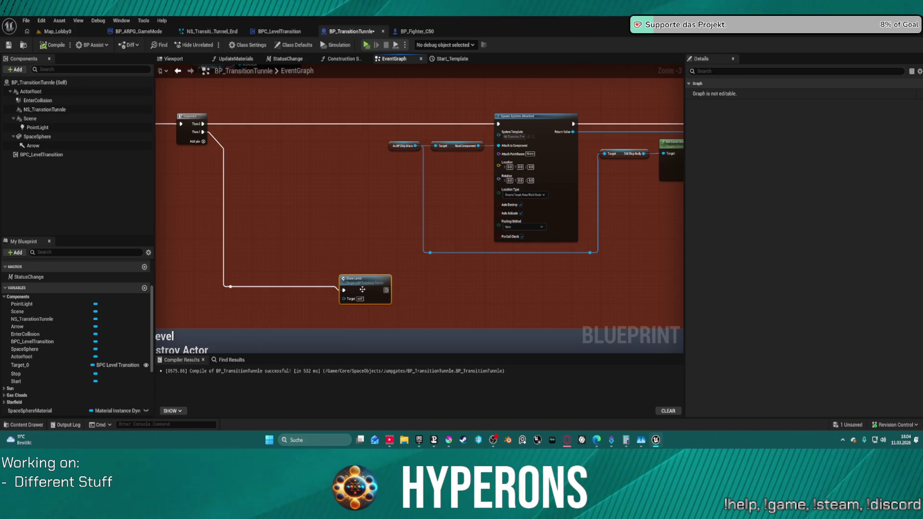
pyautogui.scroll(-2, 404, 166)
pyautogui.scroll(3, 376, 201)
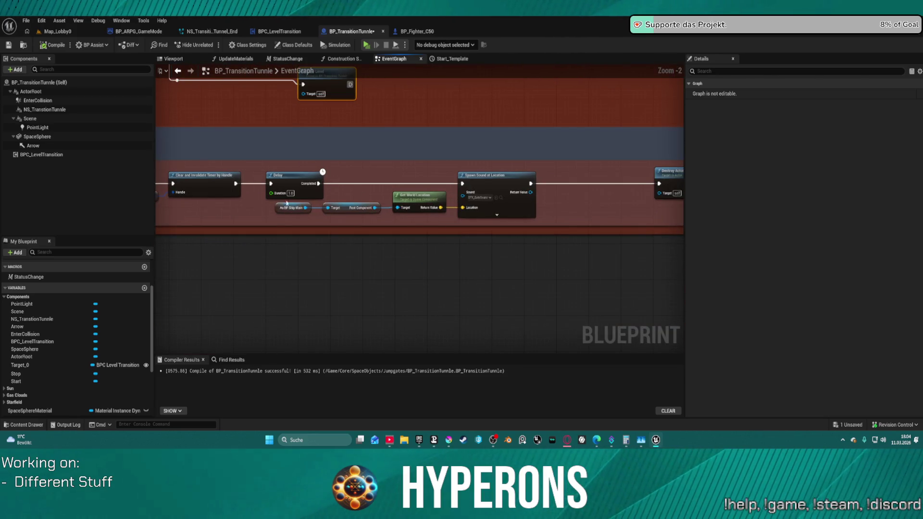
# Set the Delay node's duration to 0.5.
pyautogui.click(291, 194)
pyautogui.press('Return')
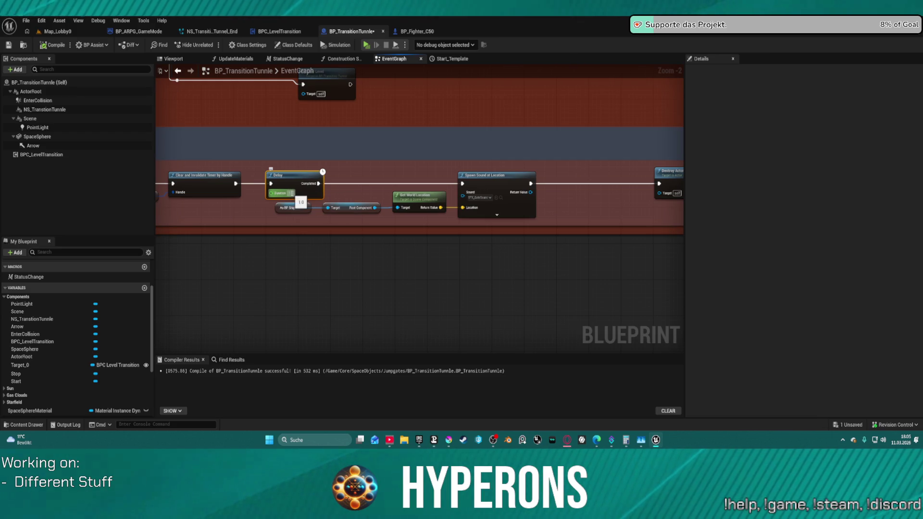
pyautogui.write('0.5')
pyautogui.press('Return')
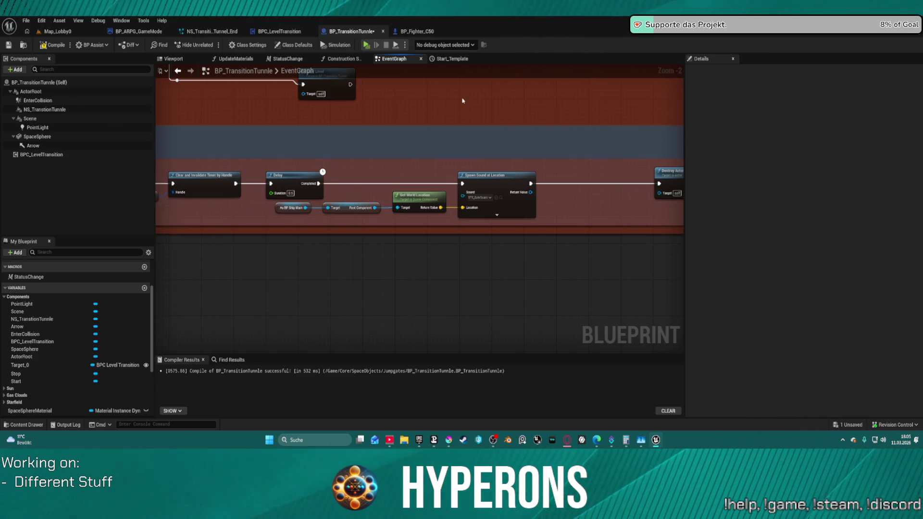
# Inspect Spawn System Attached, the lower Delay and Spawn Sound nodes, and ShipReady's Sequence.
pyautogui.moveTo(464, 97); pyautogui.dragTo(567, 174)
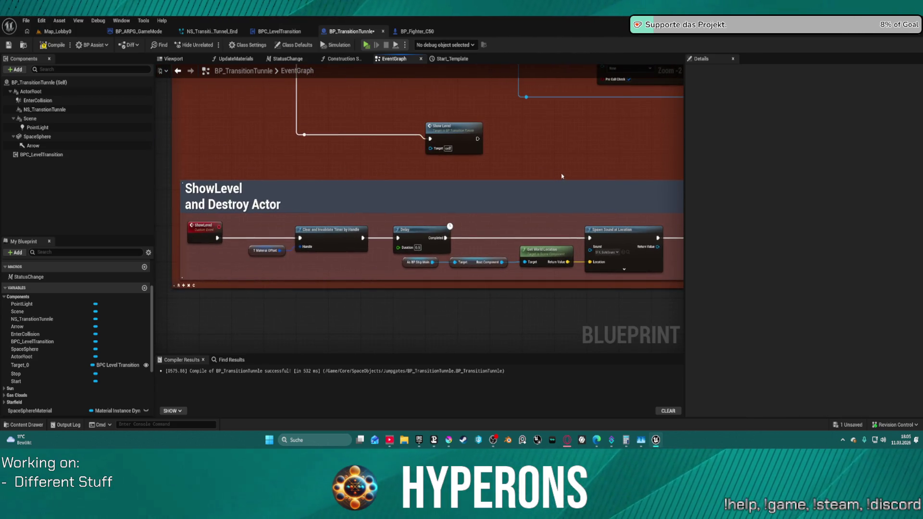
pyautogui.moveTo(539, 142)
pyautogui.mouseDown()
pyautogui.moveTo(534, 192)
pyautogui.moveTo(503, 264)
pyautogui.moveTo(338, 320)
pyautogui.mouseUp()
pyautogui.moveTo(575, 265)
pyautogui.mouseDown()
pyautogui.moveTo(452, 217)
pyautogui.moveTo(555, 202)
pyautogui.moveTo(557, 183)
pyautogui.mouseUp()
pyautogui.moveTo(548, 222)
pyautogui.mouseDown()
pyautogui.moveTo(576, 140)
pyautogui.moveTo(676, 123)
pyautogui.mouseUp()
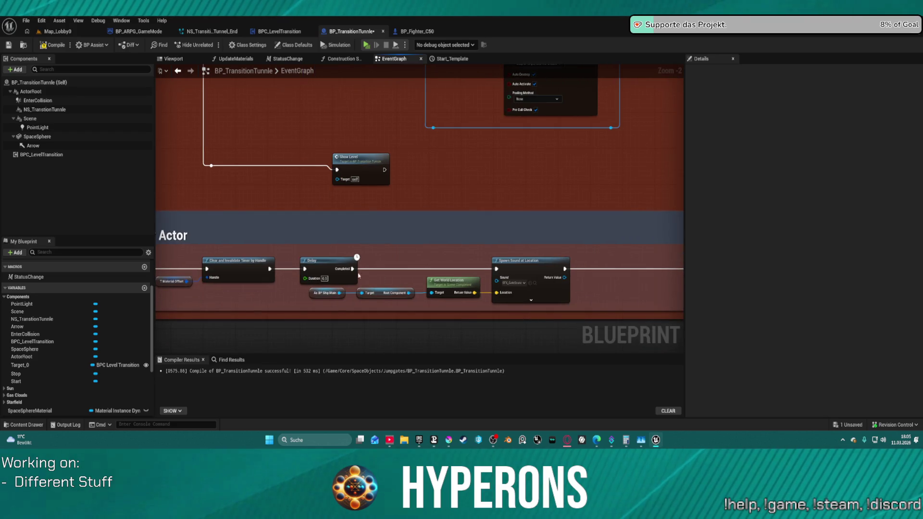
pyautogui.click(324, 278)
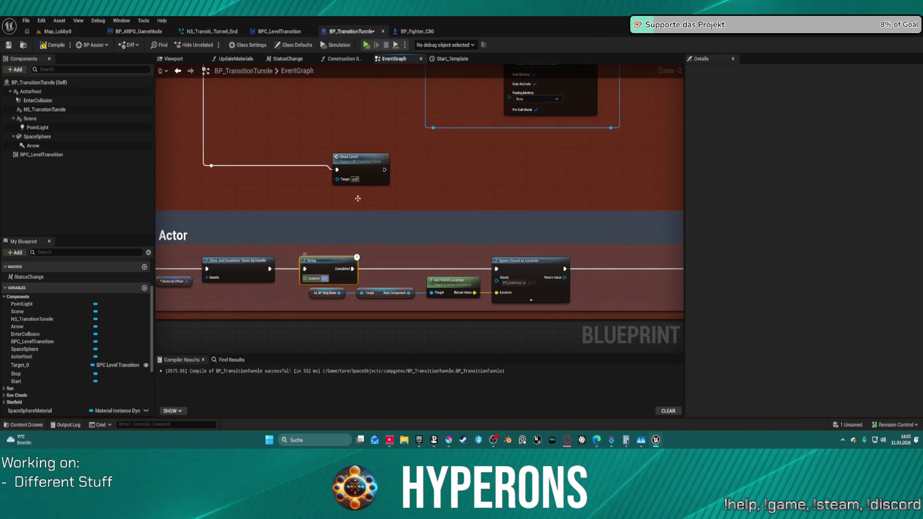
pyautogui.moveTo(368, 205)
pyautogui.mouseDown()
pyautogui.moveTo(486, 237)
pyautogui.moveTo(547, 312)
pyautogui.mouseUp()
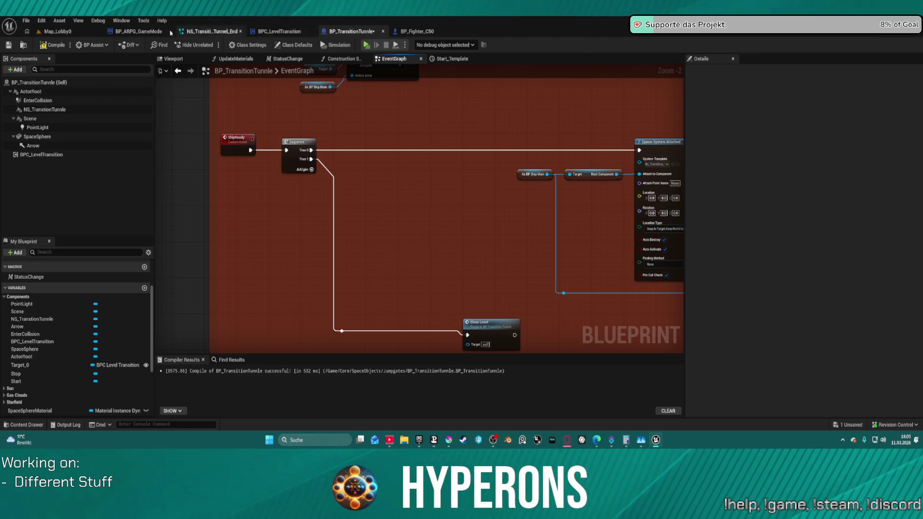
# In BP_ARPG_GameMode, move Get Player Controller, Get Inventory Component and Show Location Widget right and down.
pyautogui.click(138, 32)
pyautogui.scroll(-2, 308, 166)
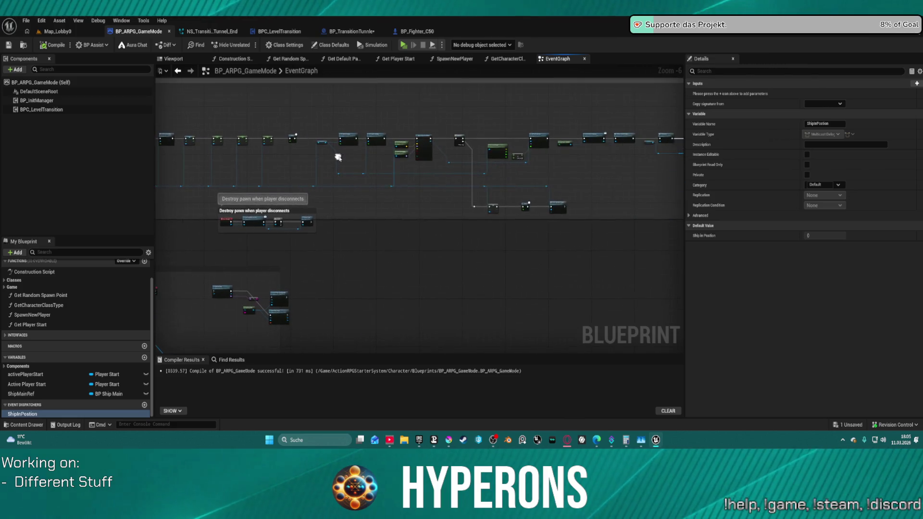
pyautogui.scroll(3, 526, 147)
pyautogui.moveTo(581, 196); pyautogui.dragTo(261, 187)
pyautogui.moveTo(310, 87); pyautogui.dragTo(478, 182)
pyautogui.moveTo(463, 116); pyautogui.dragTo(520, 123)
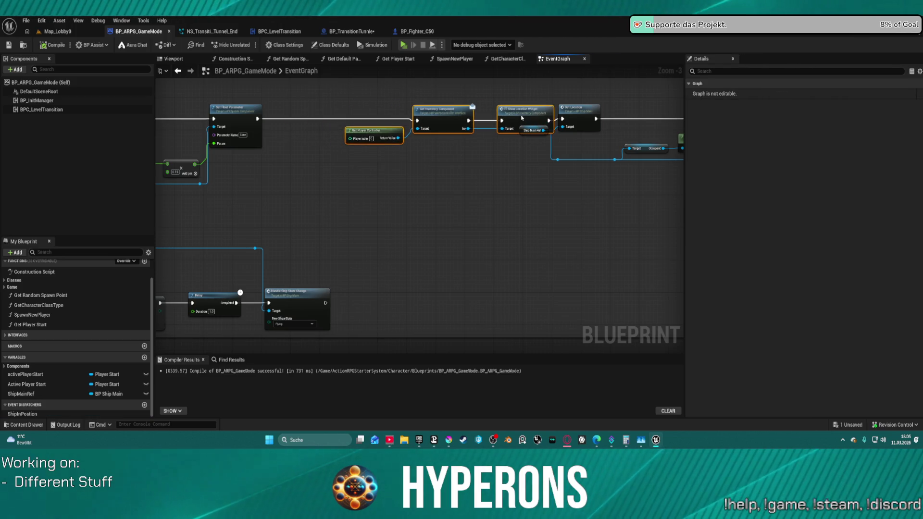
# Pull the OnLogout event down out of the 'Destroy pawn when player disconnects' row.
pyautogui.scroll(-1, 322, 206)
pyautogui.scroll(-1, 536, 189)
pyautogui.scroll(2, 553, 233)
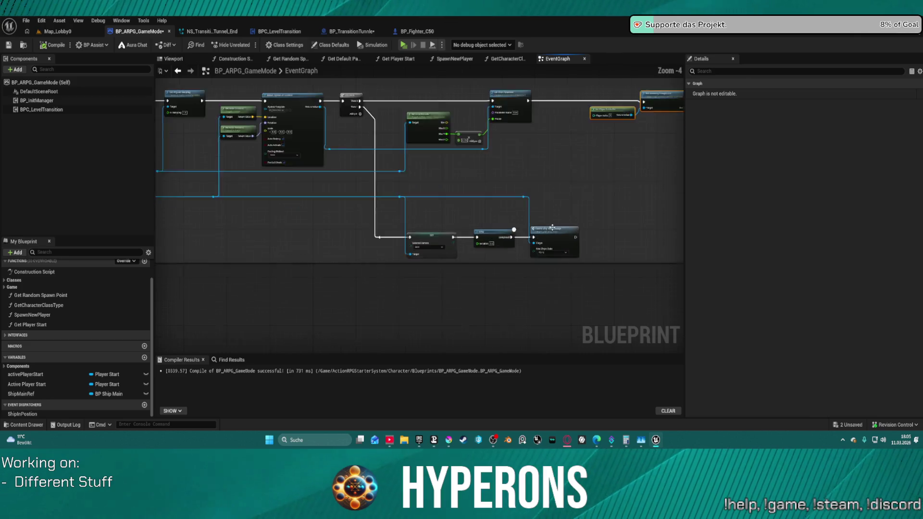
pyautogui.rightClick(553, 232)
pyautogui.press('Escape')
pyautogui.scroll(-2, 559, 118)
pyautogui.scroll(-3, 559, 117)
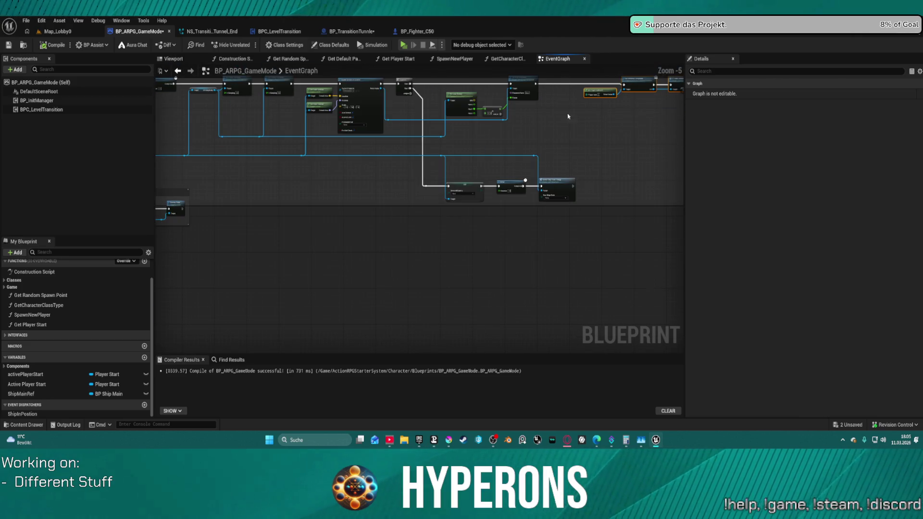
pyautogui.moveTo(466, 205); pyautogui.dragTo(295, 207)
pyautogui.scroll(4, 406, 237)
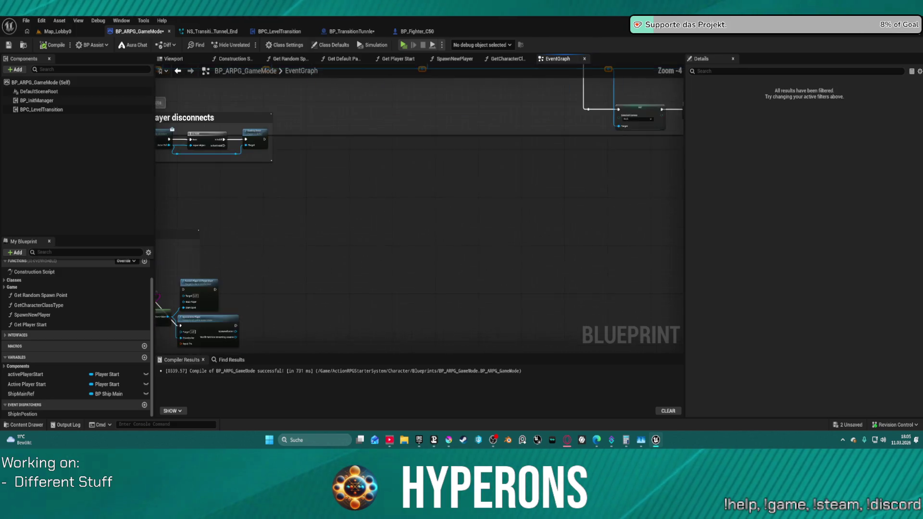
pyautogui.click(397, 229)
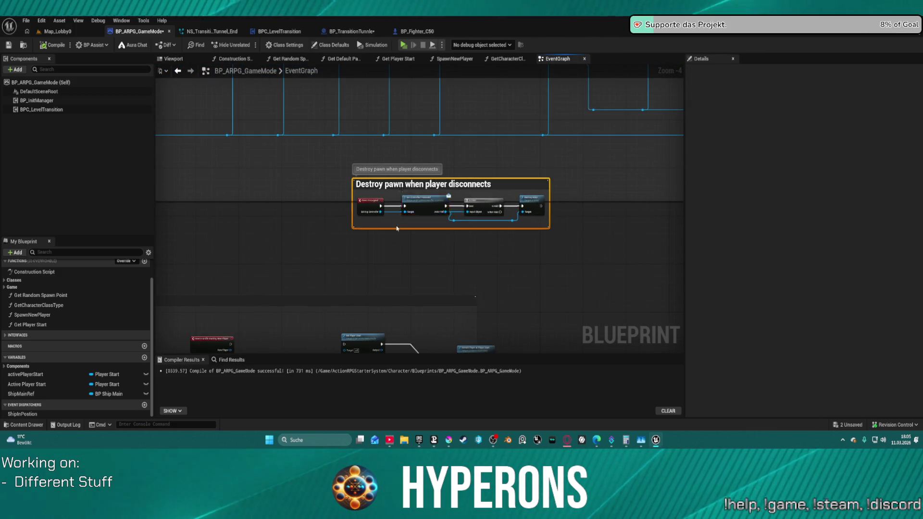
pyautogui.moveTo(365, 202); pyautogui.dragTo(361, 243)
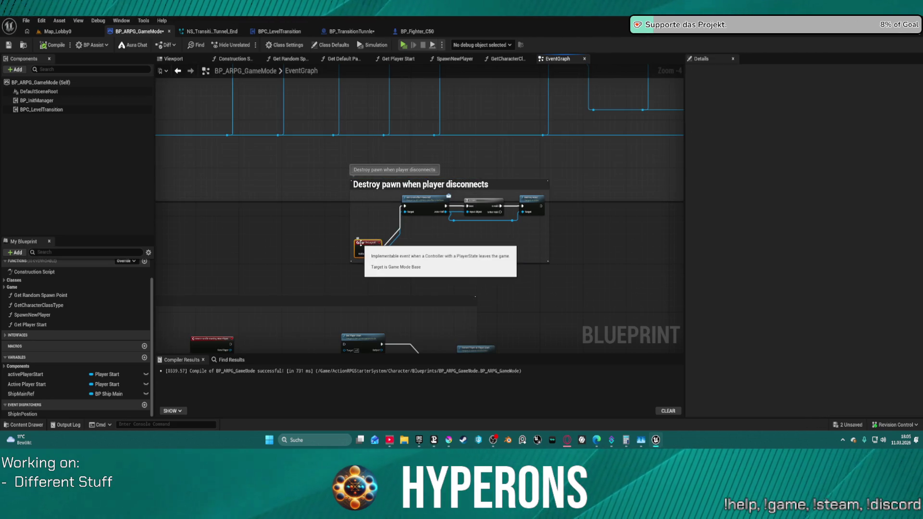
# Disconnect the execution wire leading into the SET node.
pyautogui.scroll(-5, 491, 274)
pyautogui.rightClick(494, 265)
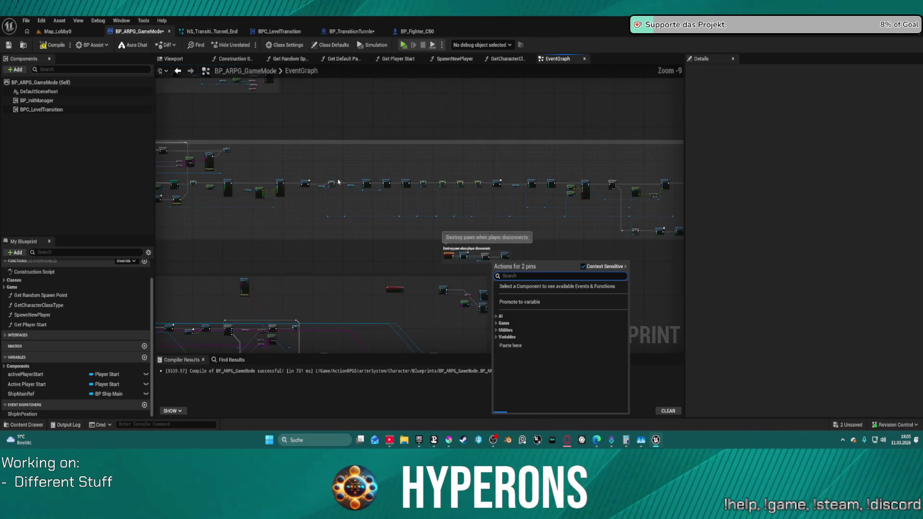
pyautogui.scroll(6, 339, 182)
pyautogui.scroll(-3, 336, 181)
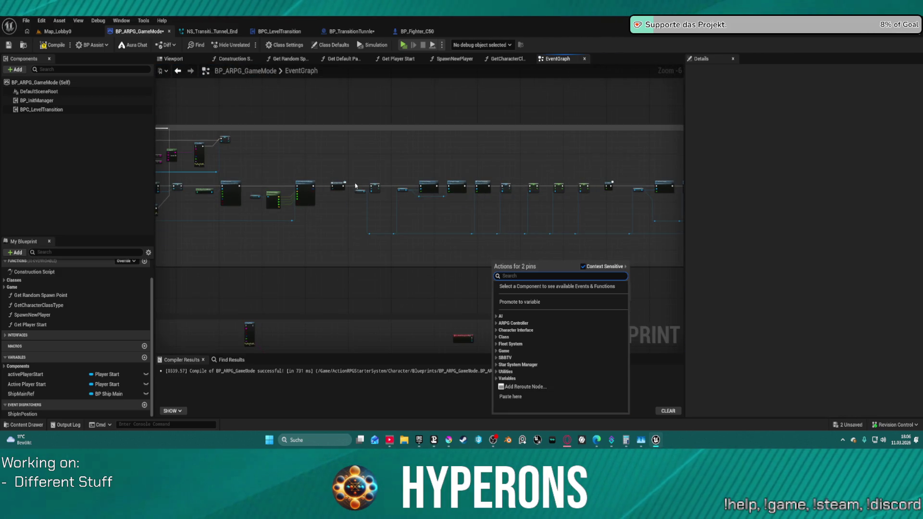
pyautogui.press('Escape')
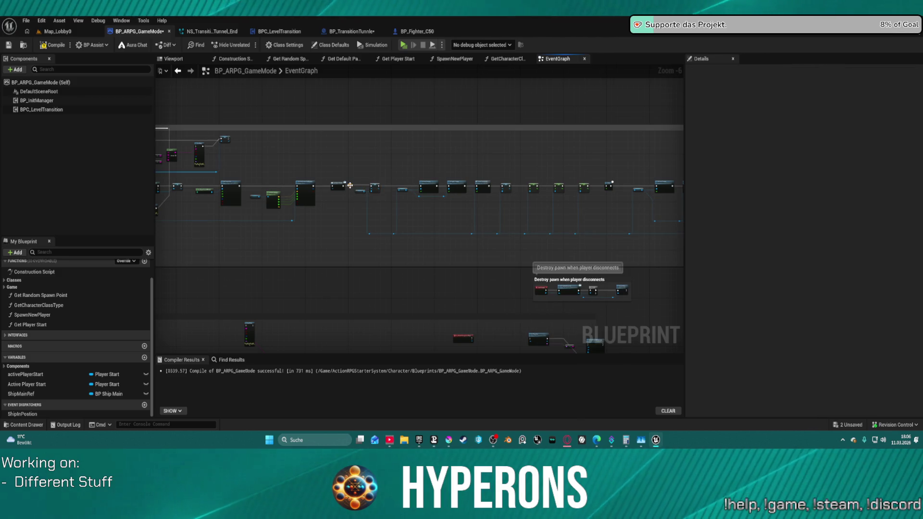
pyautogui.scroll(3, 368, 190)
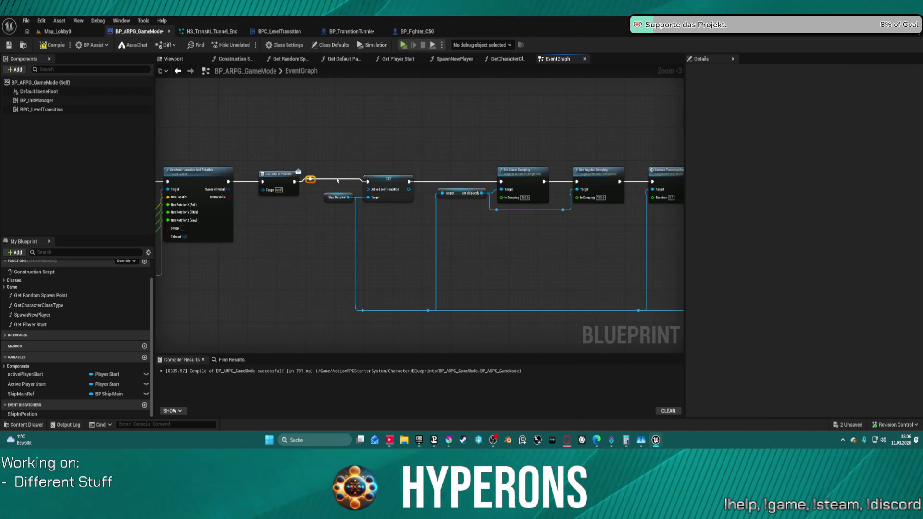
pyautogui.hotkey('ctrl', 'z')
# Drag a new execution wire from the node and select it for repositioning.
pyautogui.moveTo(306, 182)
pyautogui.mouseDown()
pyautogui.moveTo(678, 80)
pyautogui.moveTo(630, 79)
pyautogui.moveTo(689, 166)
pyautogui.moveTo(593, 206)
pyautogui.moveTo(610, 231)
pyautogui.moveTo(720, 219)
pyautogui.moveTo(613, 229)
pyautogui.moveTo(676, 342)
pyautogui.moveTo(645, 404)
pyautogui.moveTo(624, 281)
pyautogui.moveTo(601, 240)
pyautogui.moveTo(572, 206)
pyautogui.moveTo(526, 228)
pyautogui.mouseUp()
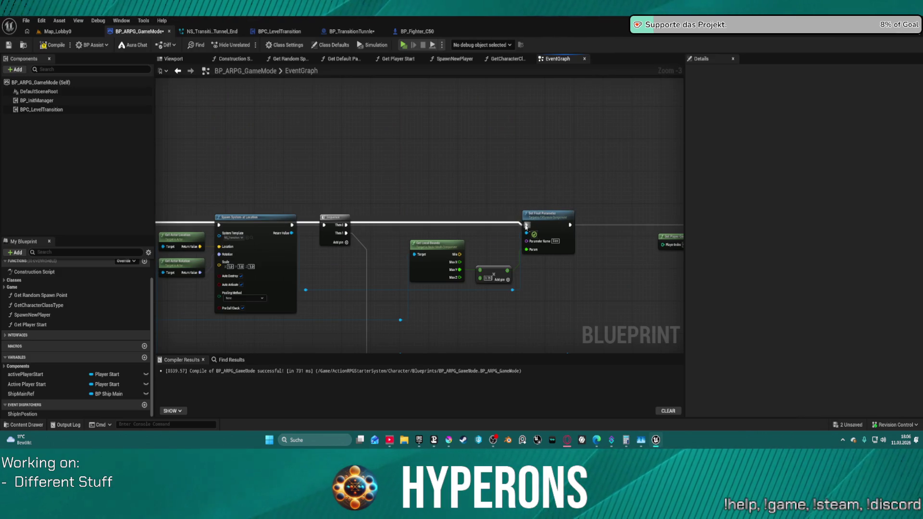
pyautogui.scroll(-8, 504, 268)
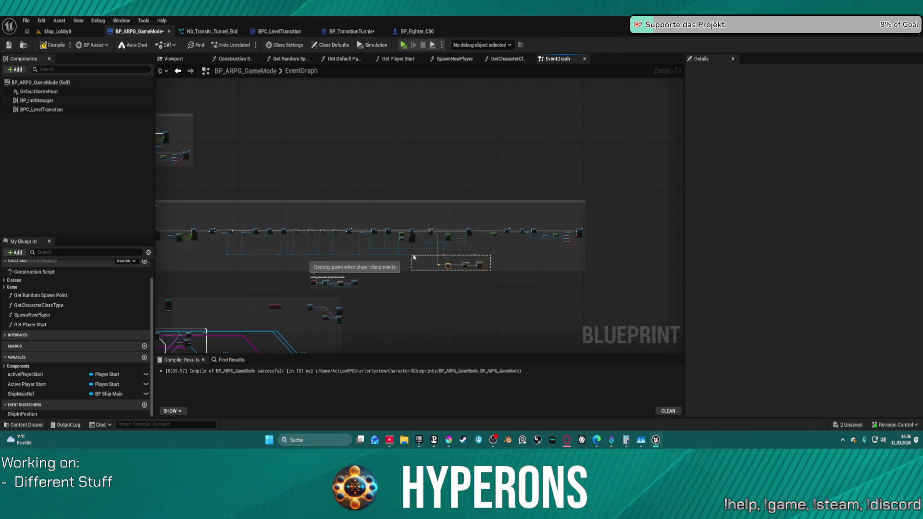
pyautogui.scroll(2, 423, 254)
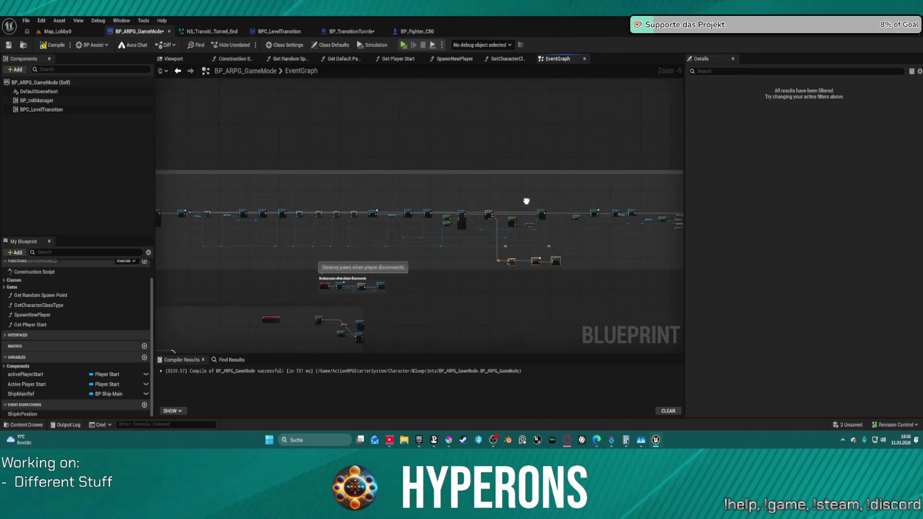
pyautogui.moveTo(526, 201); pyautogui.dragTo(499, 202)
pyautogui.scroll(3, 461, 213)
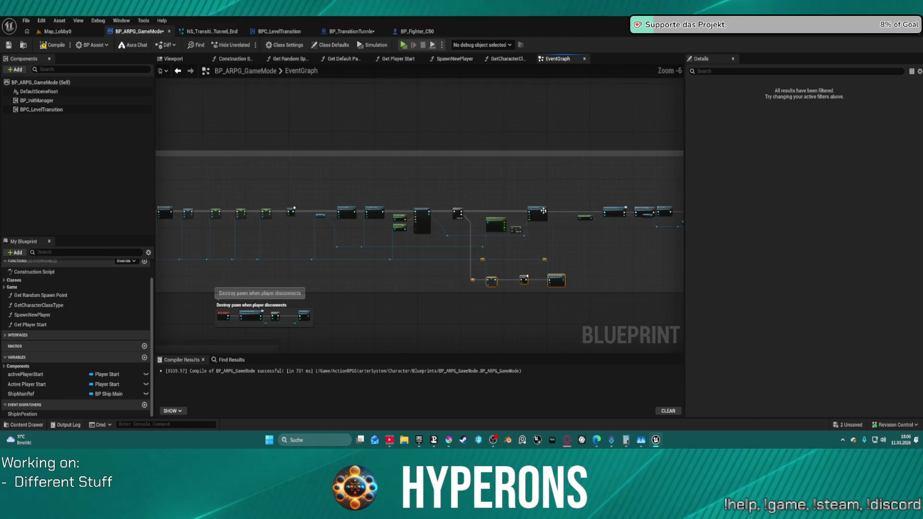
pyautogui.click(536, 195)
# Duplicate the SM Ship Body variable node.
pyautogui.moveTo(526, 168)
pyautogui.mouseDown()
pyautogui.moveTo(359, 155)
pyautogui.moveTo(556, 164)
pyautogui.mouseUp()
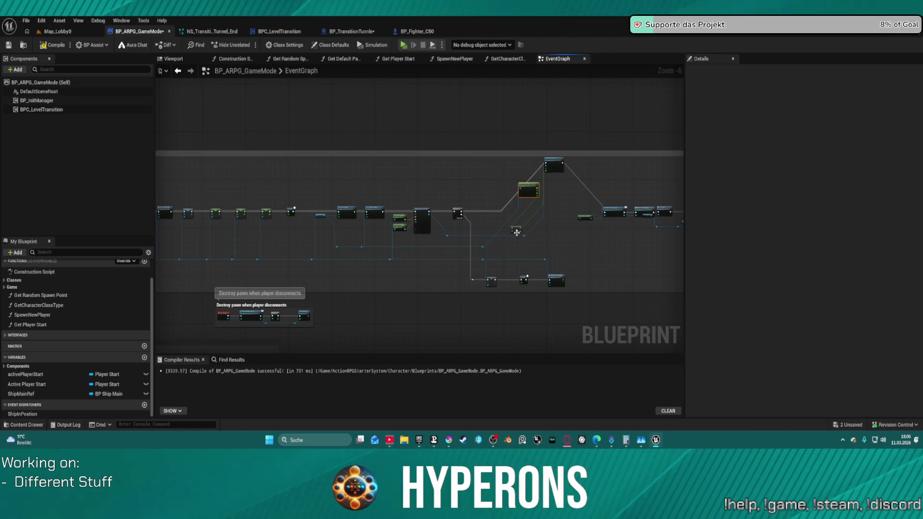
pyautogui.moveTo(567, 264); pyautogui.dragTo(620, 247)
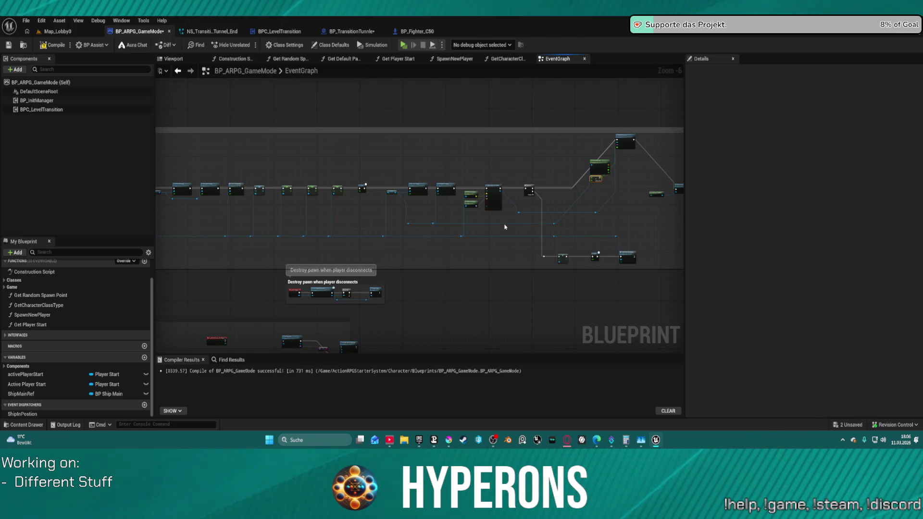
pyautogui.scroll(3, 500, 216)
pyautogui.click(214, 139)
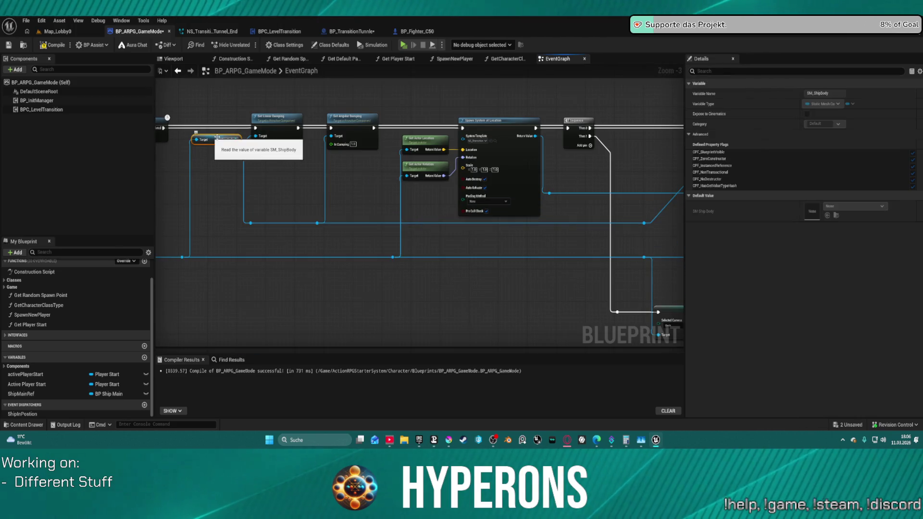
pyautogui.moveTo(457, 184)
pyautogui.mouseDown()
pyautogui.moveTo(464, 211)
pyautogui.moveTo(484, 210)
pyautogui.mouseUp()
pyautogui.scroll(-2, 464, 211)
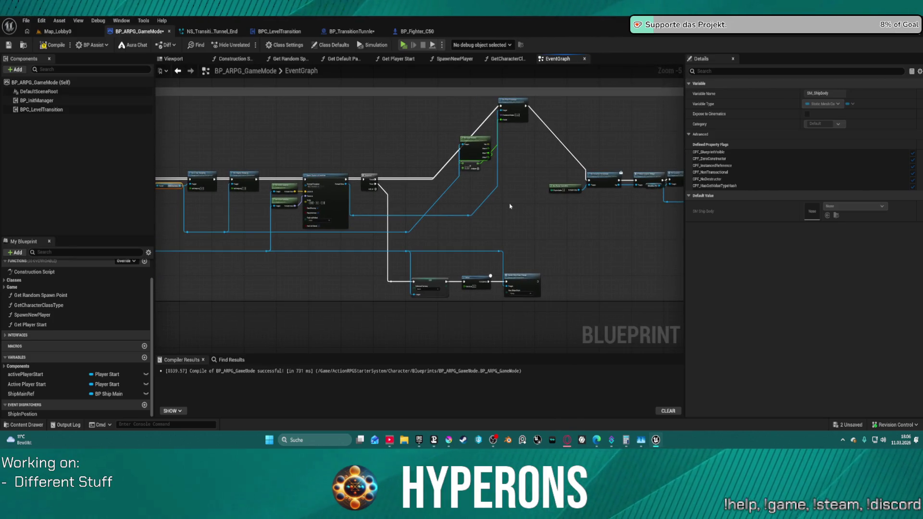
pyautogui.hotkey('ctrl', 'v')
pyautogui.scroll(1, 480, 197)
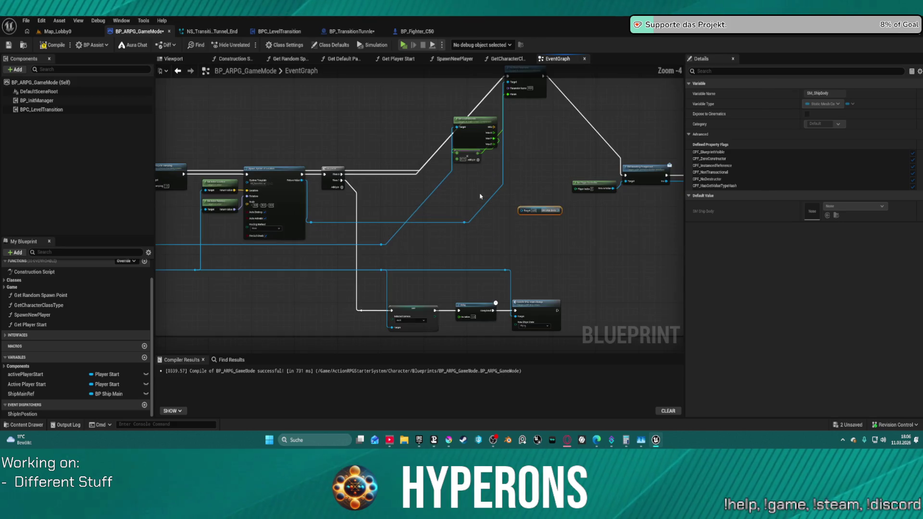
# Pull test wires from the reroute node and move Set World Location right and down.
pyautogui.moveTo(464, 223)
pyautogui.mouseDown()
pyautogui.moveTo(529, 211)
pyautogui.moveTo(510, 103)
pyautogui.moveTo(517, 225)
pyautogui.moveTo(501, 241)
pyautogui.mouseUp()
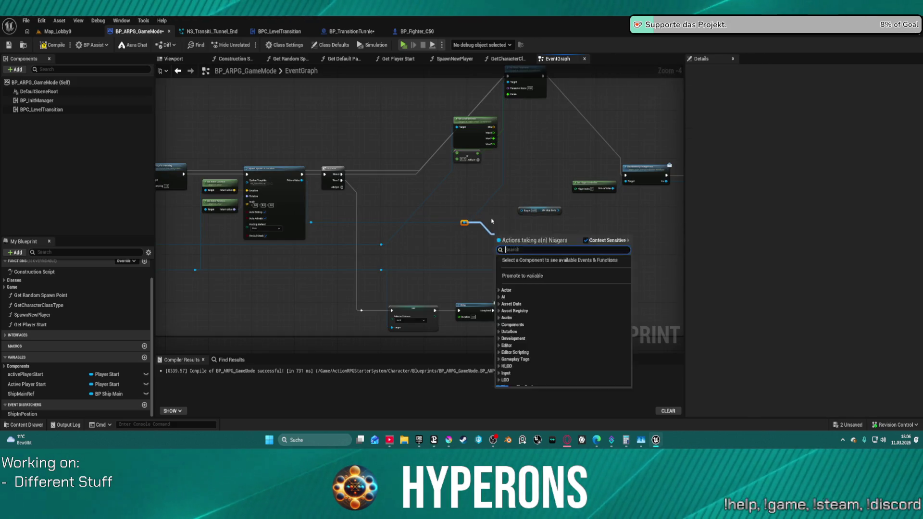
pyautogui.click(554, 211)
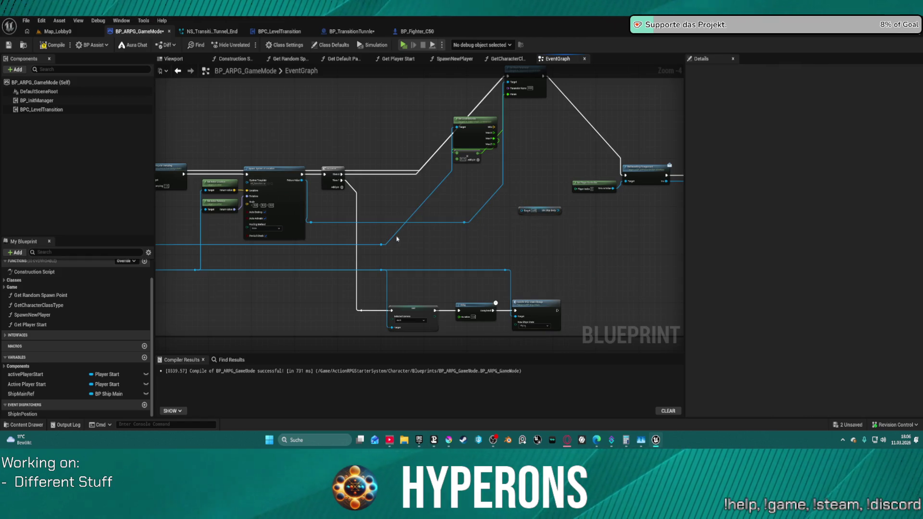
pyautogui.moveTo(380, 244)
pyautogui.mouseDown()
pyautogui.moveTo(523, 210)
pyautogui.moveTo(408, 203)
pyautogui.moveTo(433, 194)
pyautogui.mouseUp()
pyautogui.moveTo(469, 120)
pyautogui.mouseDown()
pyautogui.moveTo(529, 142)
pyautogui.moveTo(512, 140)
pyautogui.mouseUp()
pyautogui.moveTo(481, 197)
pyautogui.mouseDown()
pyautogui.moveTo(645, 193)
pyautogui.moveTo(519, 194)
pyautogui.mouseUp()
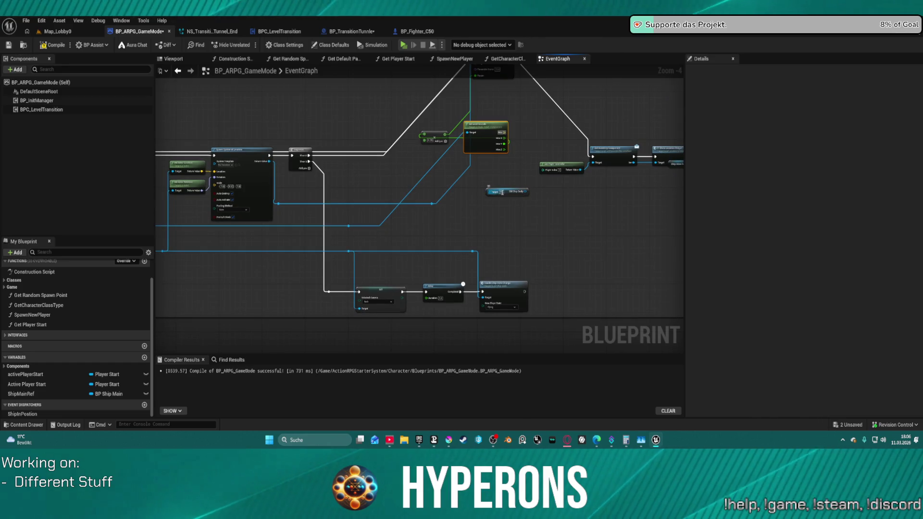
# Add a Ship Main Ref getter on Target and wire SM Ship Body into Get Local Bounds.
pyautogui.moveTo(490, 192); pyautogui.dragTo(455, 195)
pyautogui.write('ship')
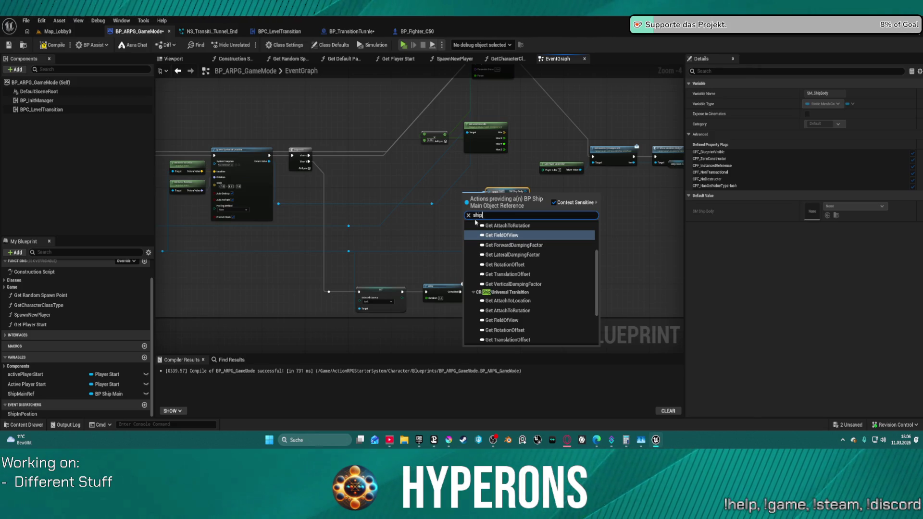
pyautogui.scroll(-3, 529, 279)
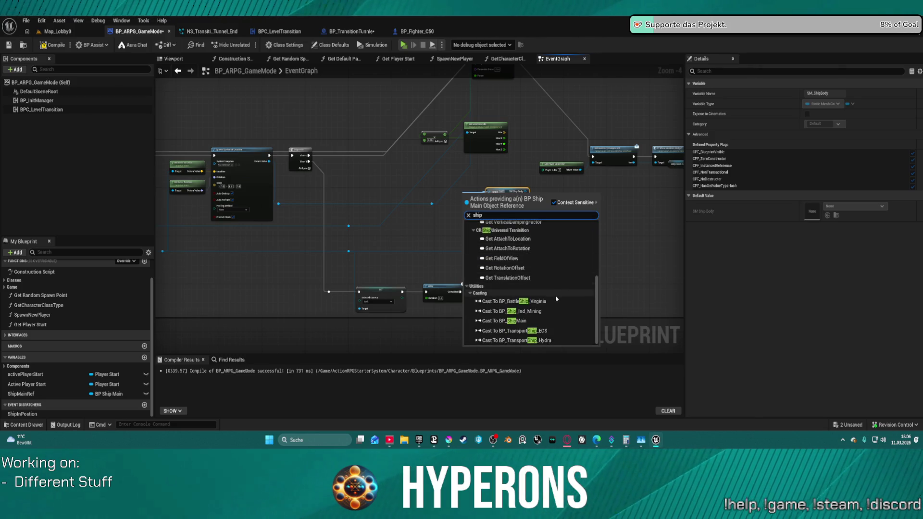
pyautogui.click(532, 243)
pyautogui.scroll(4, 520, 197)
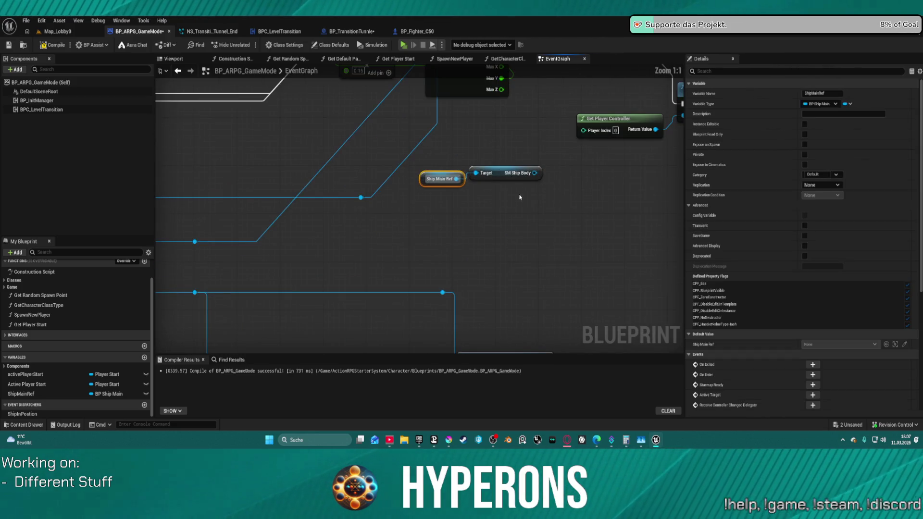
pyautogui.moveTo(534, 174)
pyautogui.mouseDown()
pyautogui.moveTo(452, 111)
pyautogui.moveTo(449, 95)
pyautogui.moveTo(433, 235)
pyautogui.mouseUp()
# Nudge the node left and box-select the whole lower node chain.
pyautogui.scroll(-3, 539, 256)
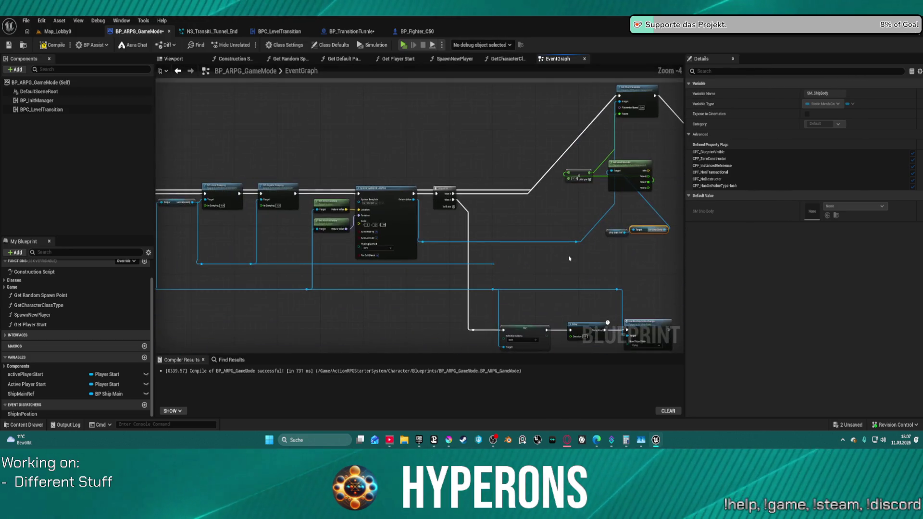
pyautogui.scroll(-4, 539, 255)
pyautogui.scroll(1, 480, 218)
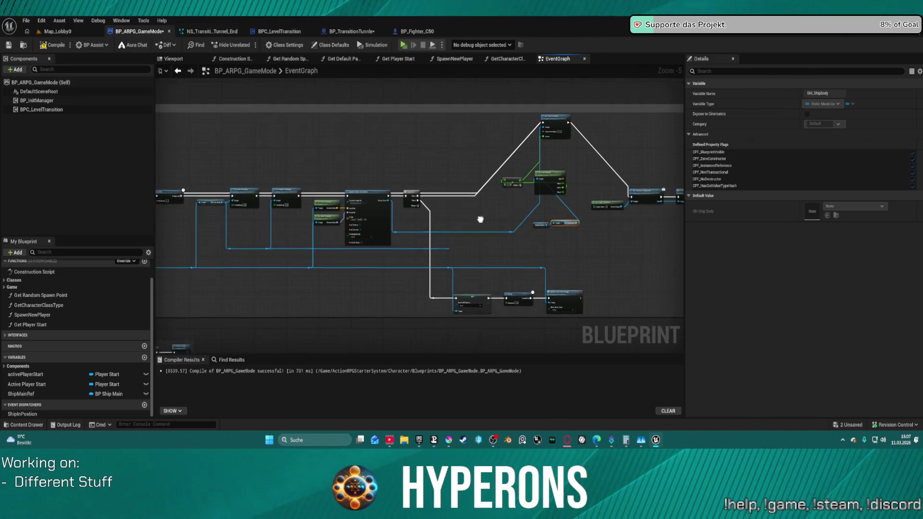
pyautogui.scroll(-1, 480, 168)
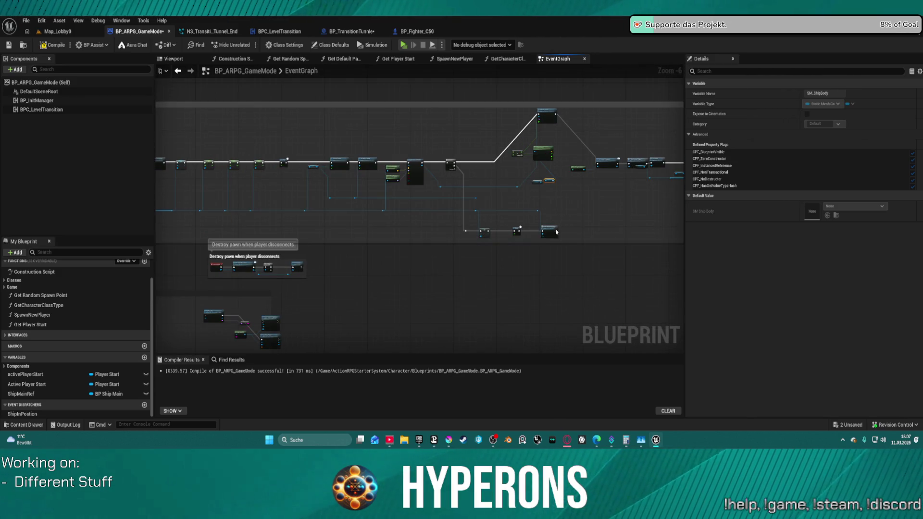
pyautogui.moveTo(557, 232); pyautogui.dragTo(546, 230)
pyautogui.moveTo(494, 147)
pyautogui.mouseDown()
pyautogui.moveTo(517, 144)
pyautogui.moveTo(360, 142)
pyautogui.moveTo(349, 135)
pyautogui.mouseUp()
pyautogui.moveTo(393, 213)
pyautogui.mouseDown()
pyautogui.moveTo(673, 217)
pyautogui.moveTo(583, 217)
pyautogui.moveTo(584, 232)
pyautogui.mouseUp()
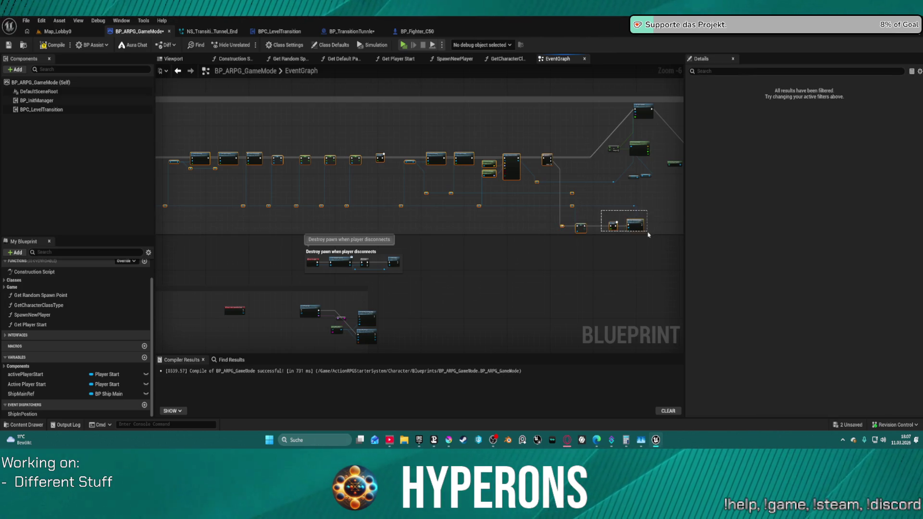
# Paste the copied node chain and return to BP_TransitionTunnle's event graph.
pyautogui.scroll(2, 649, 235)
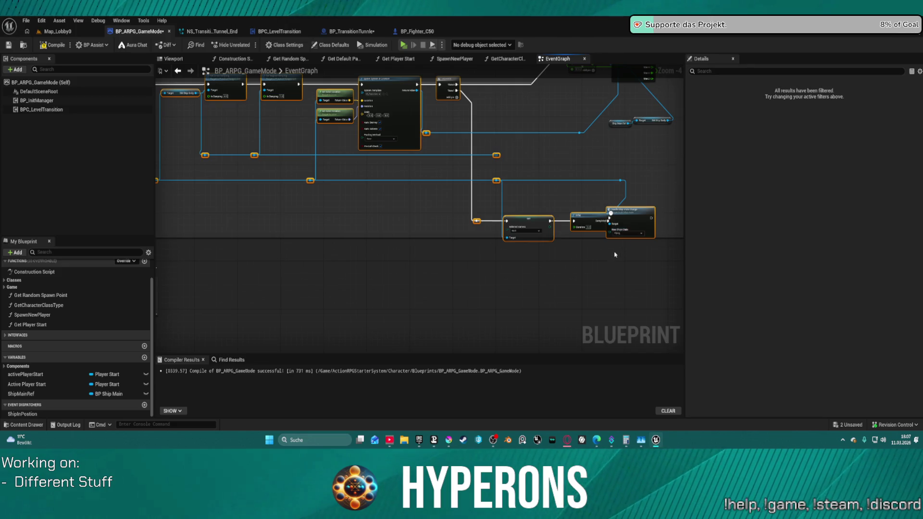
pyautogui.scroll(-3, 541, 187)
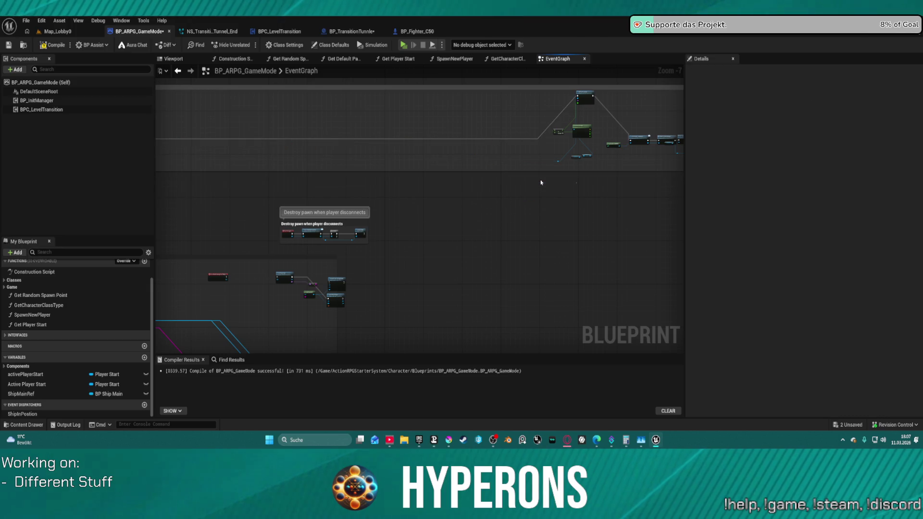
pyautogui.scroll(-4, 541, 182)
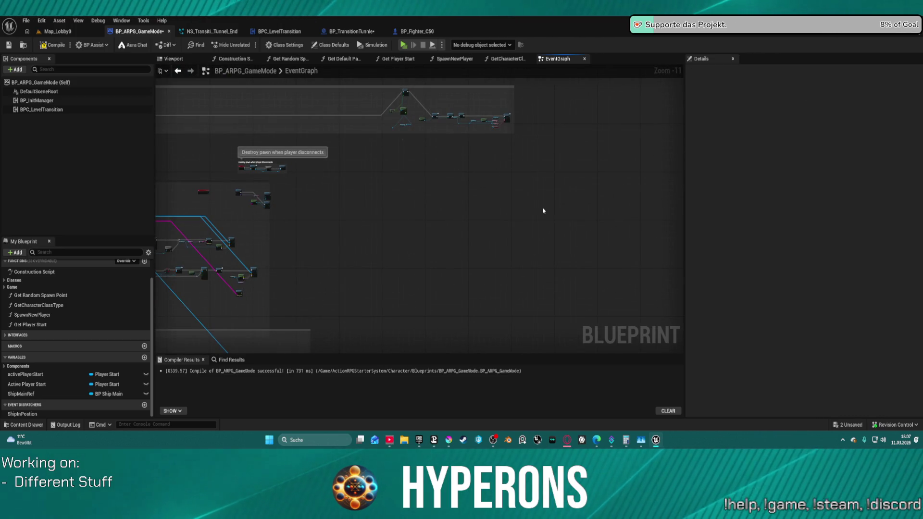
pyautogui.hotkey('ctrl', 'v')
pyautogui.click(361, 31)
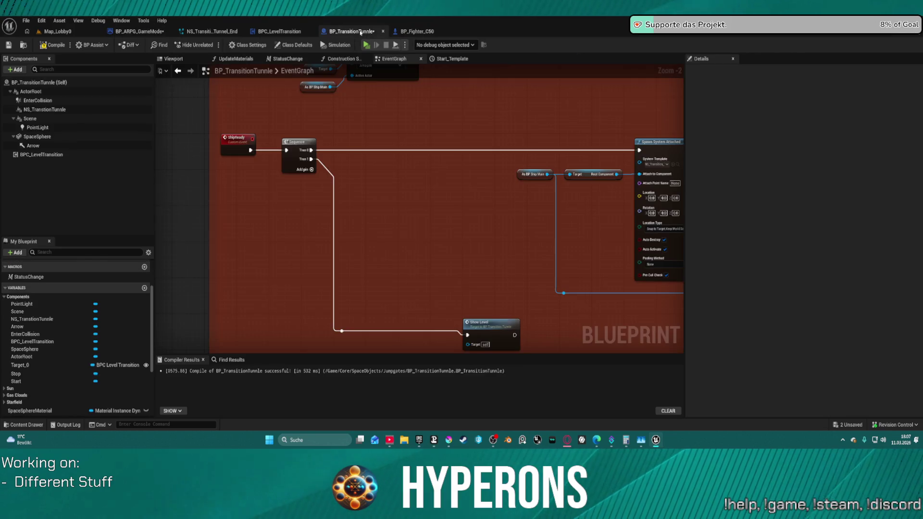
# Move the node chain inside the red comment over to the comment's right side.
pyautogui.scroll(-7, 430, 185)
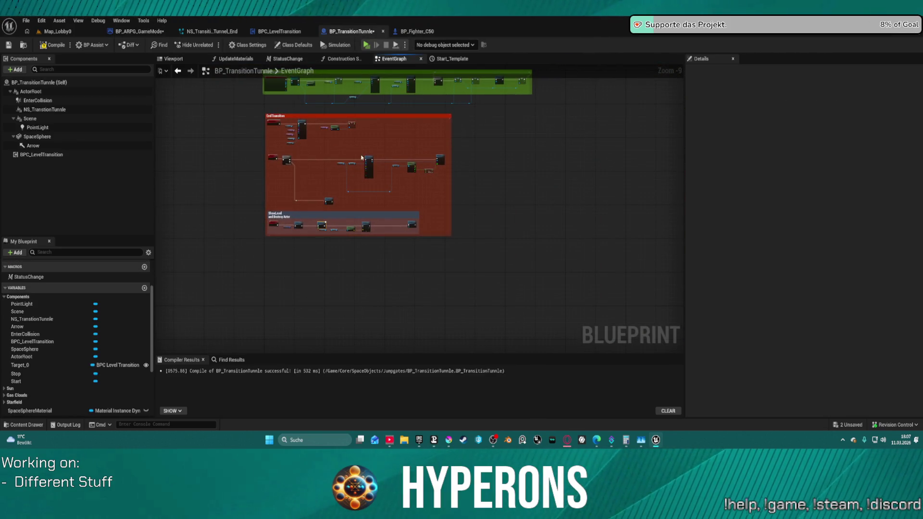
pyautogui.click(440, 160)
pyautogui.moveTo(440, 159); pyautogui.dragTo(676, 157)
pyautogui.moveTo(460, 191)
pyautogui.mouseDown()
pyautogui.moveTo(544, 190)
pyautogui.moveTo(320, 181)
pyautogui.mouseUp()
# Switch to BP_ARPG_GameMode's event graph.
pyautogui.scroll(1, 501, 181)
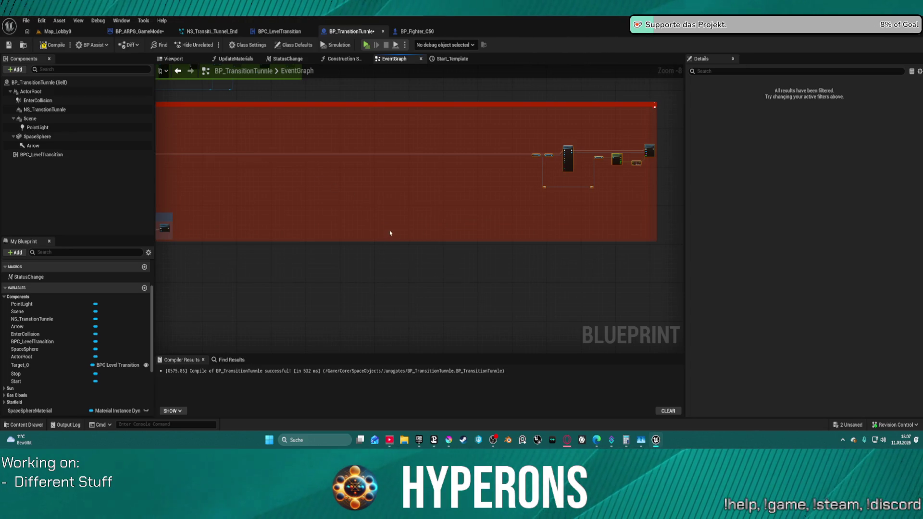
pyautogui.click(140, 31)
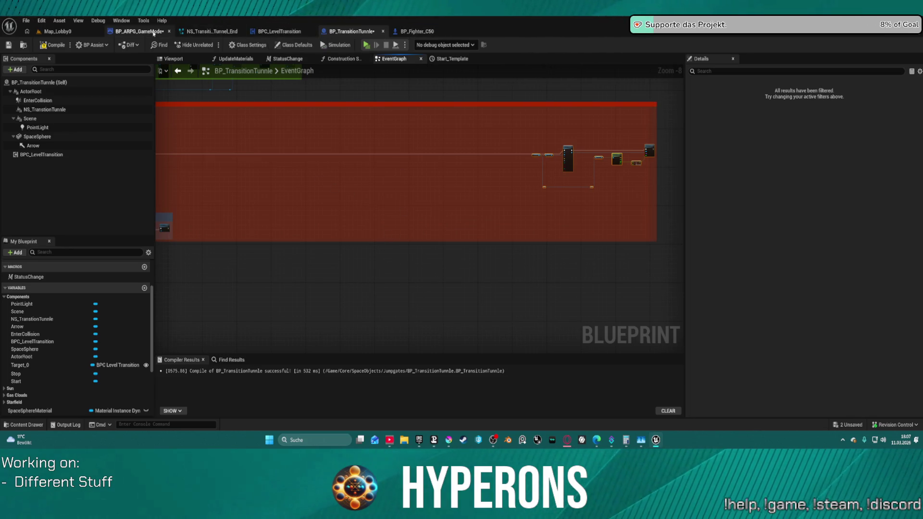
pyautogui.scroll(1, 514, 206)
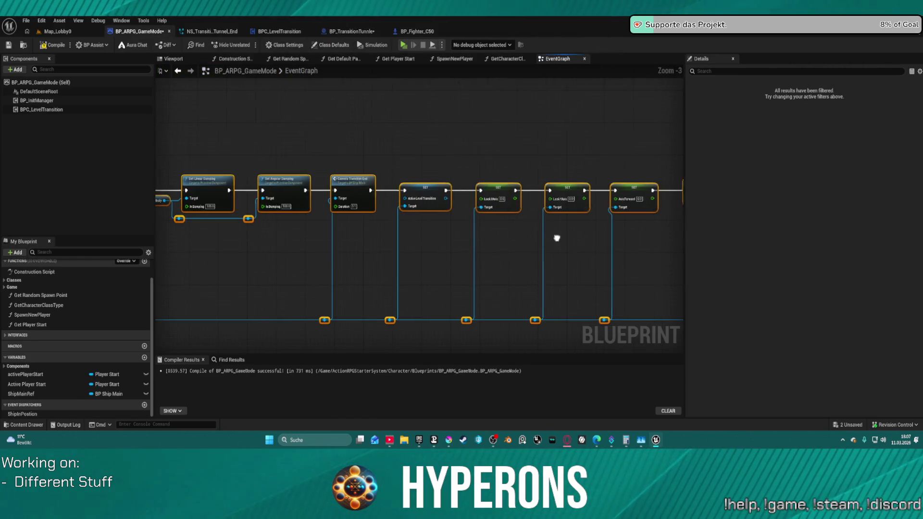
pyautogui.moveTo(556, 237); pyautogui.dragTo(260, 257)
pyautogui.moveTo(574, 287)
pyautogui.mouseDown()
pyautogui.moveTo(348, 278)
pyautogui.moveTo(190, 181)
pyautogui.moveTo(125, 106)
pyautogui.mouseUp()
pyautogui.moveTo(392, 113); pyautogui.dragTo(403, 121)
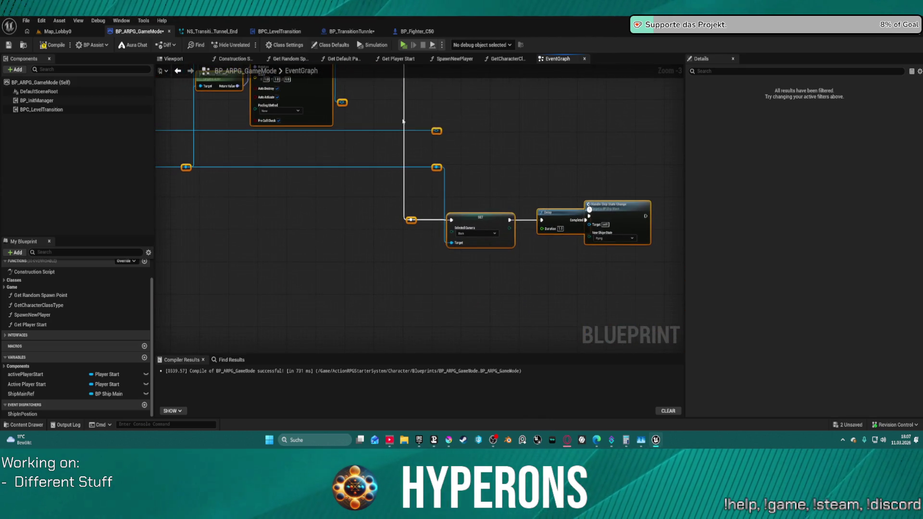
pyautogui.moveTo(586, 197); pyautogui.dragTo(558, 190)
pyautogui.click(614, 206)
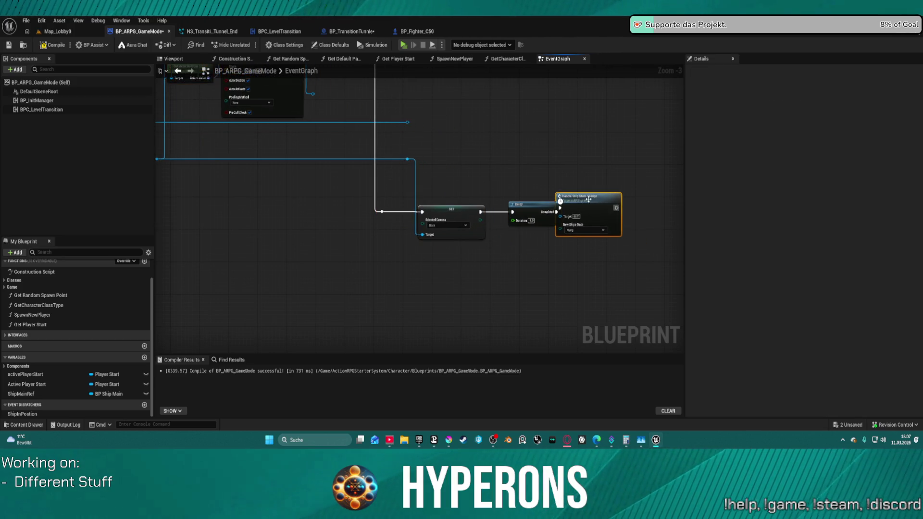
pyautogui.moveTo(613, 205); pyautogui.dragTo(616, 205)
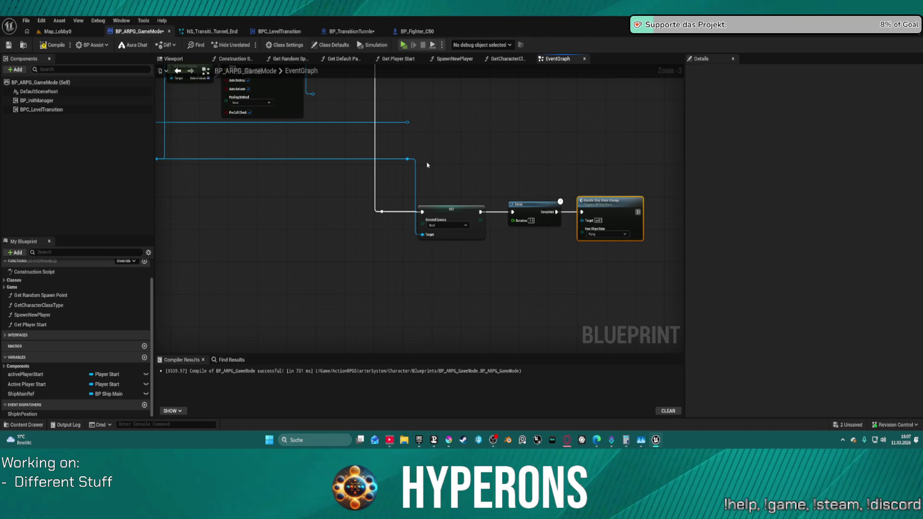
pyautogui.moveTo(348, 117)
pyautogui.mouseDown()
pyautogui.moveTo(532, 264)
pyautogui.moveTo(559, 265)
pyautogui.mouseUp()
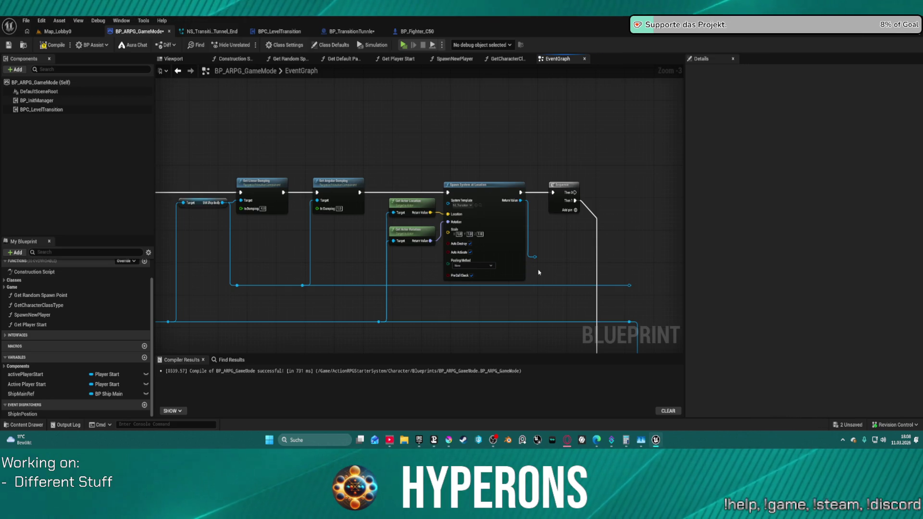
pyautogui.scroll(-2, 538, 272)
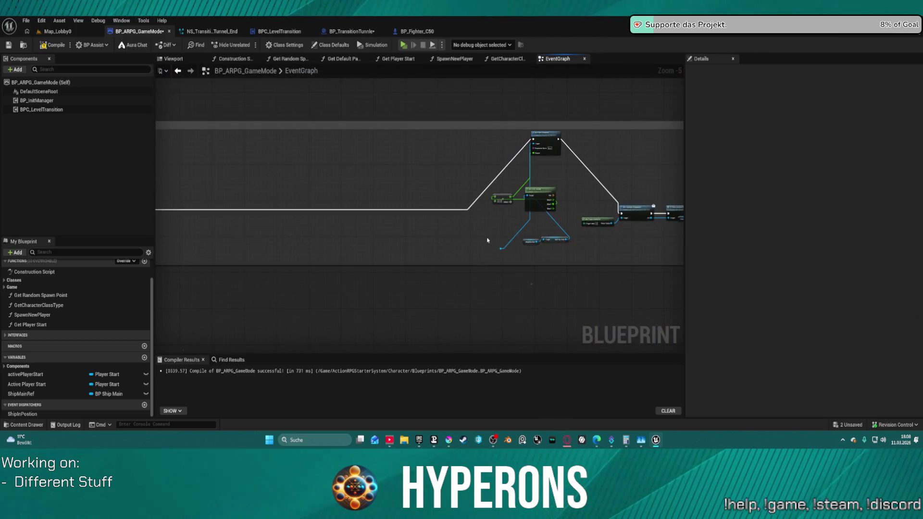
# Wire Ship Main Ref into SM Ship Body's Target and restore the accidentally deleted Sequence node.
pyautogui.scroll(3, 498, 248)
pyautogui.moveTo(482, 246); pyautogui.dragTo(461, 260)
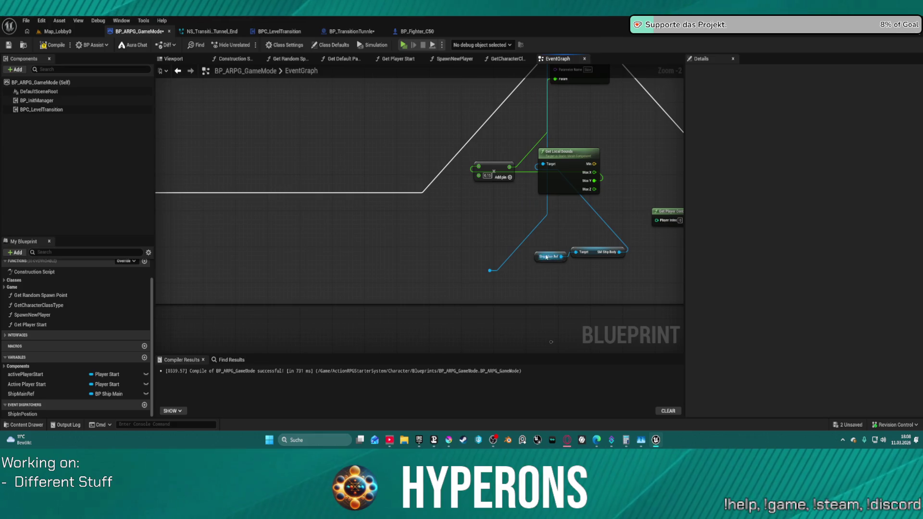
pyautogui.moveTo(541, 260)
pyautogui.mouseDown()
pyautogui.moveTo(443, 271)
pyautogui.moveTo(481, 277)
pyautogui.moveTo(576, 252)
pyautogui.mouseUp()
pyautogui.scroll(-3, 415, 270)
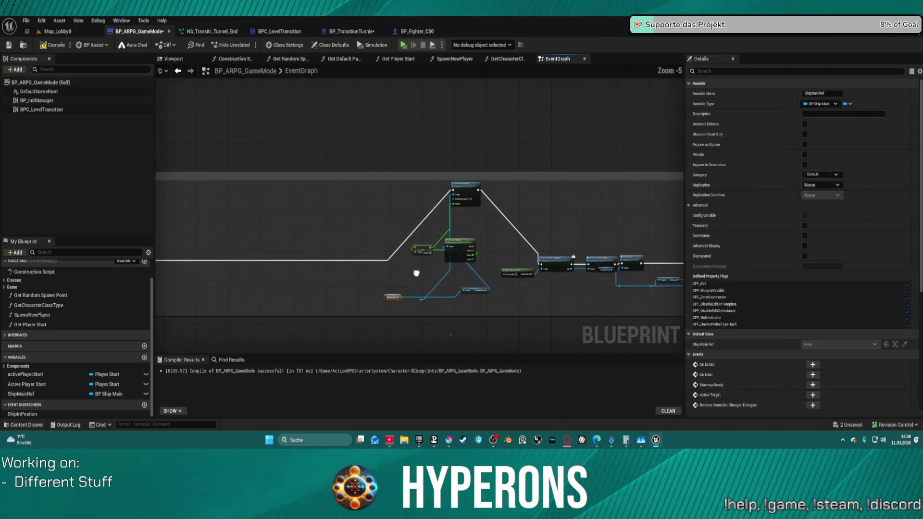
pyautogui.scroll(3, 458, 251)
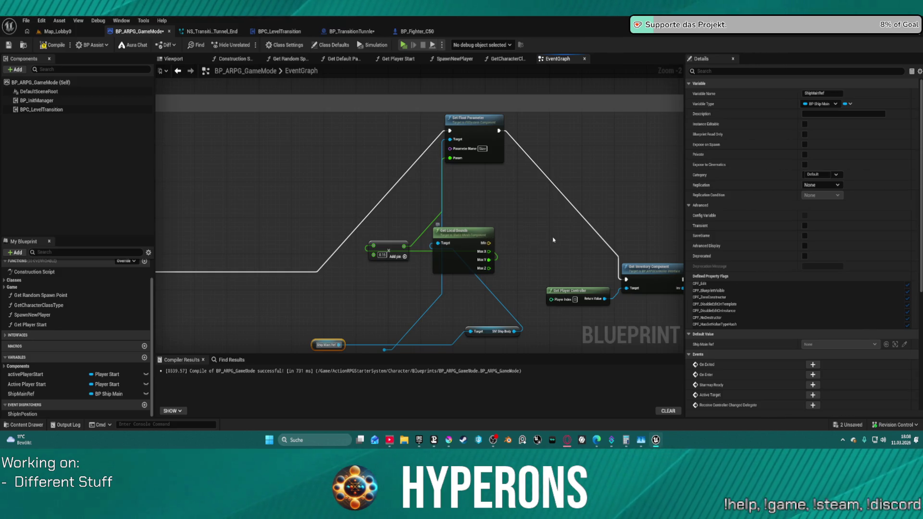
pyautogui.hotkey('ctrl', 'z')
pyautogui.hotkey('ctrl', 'z')
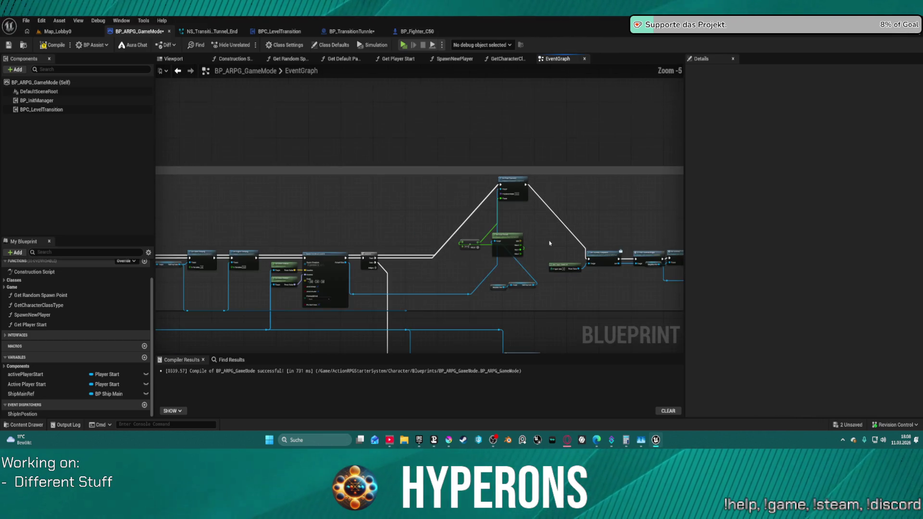
# Drag Set Float Parameter down into line with the main execution chain.
pyautogui.scroll(-2, 548, 244)
pyautogui.moveTo(450, 169)
pyautogui.mouseDown()
pyautogui.moveTo(400, 251)
pyautogui.moveTo(348, 284)
pyautogui.moveTo(340, 211)
pyautogui.moveTo(538, 260)
pyautogui.mouseUp()
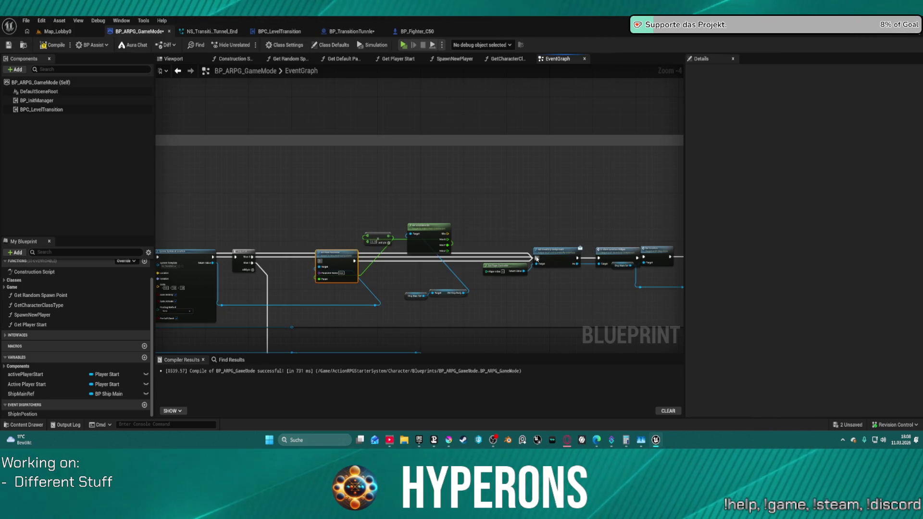
pyautogui.click(278, 255)
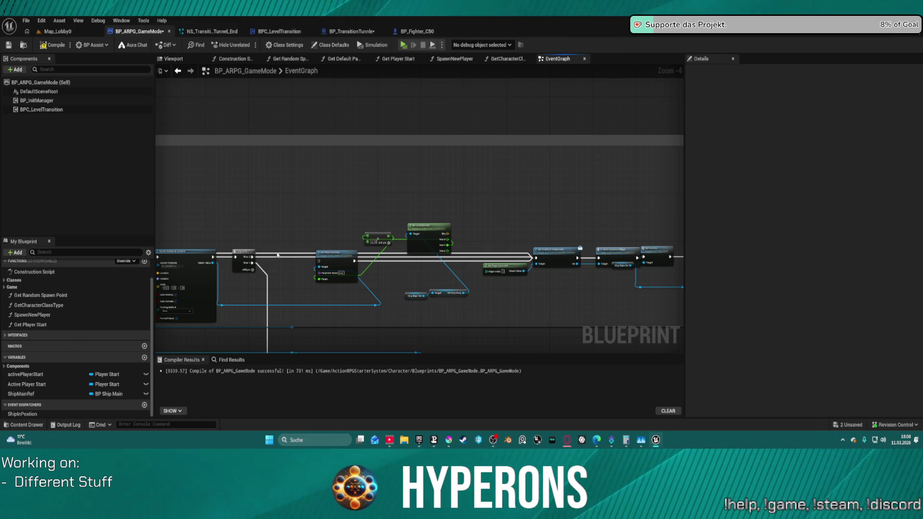
pyautogui.hotkey('ctrl', 'z')
pyautogui.scroll(-2, 549, 296)
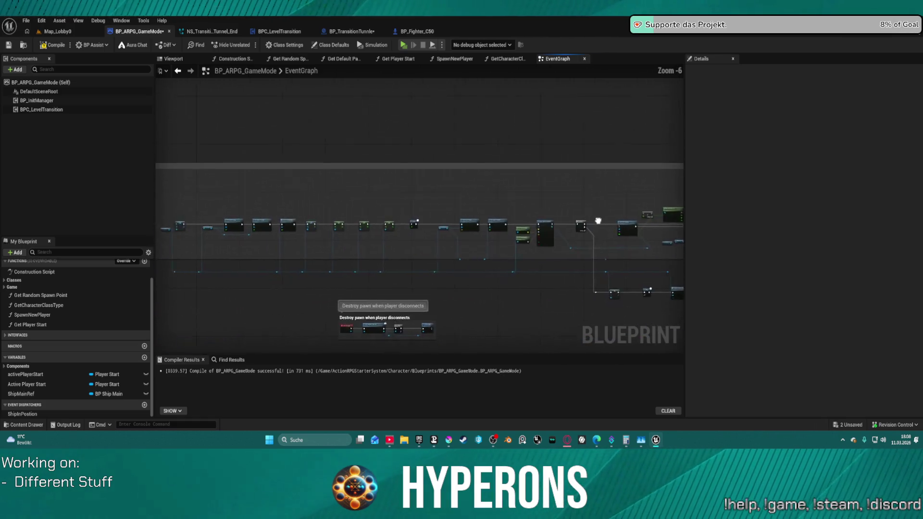
# Draw a new execution link from Set Angular Damping and nudge Spawn System at Location.
pyautogui.scroll(3, 340, 174)
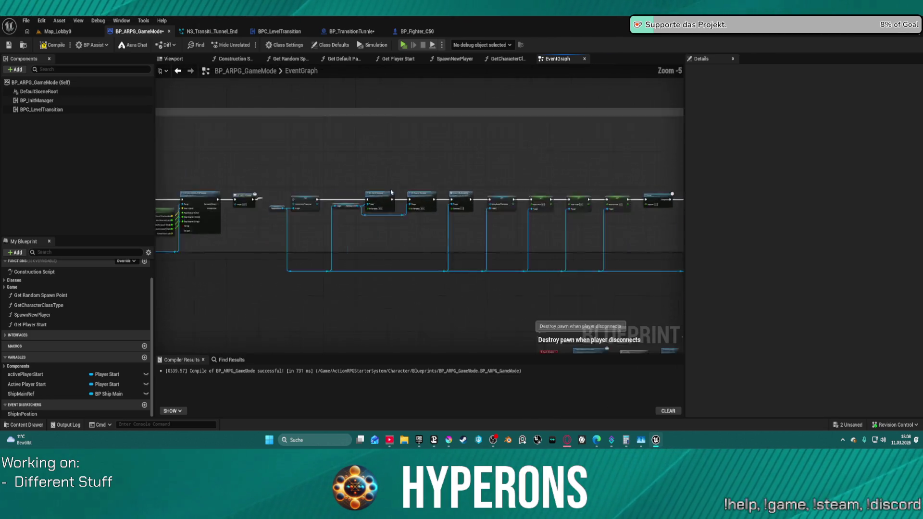
pyautogui.scroll(-2, 340, 174)
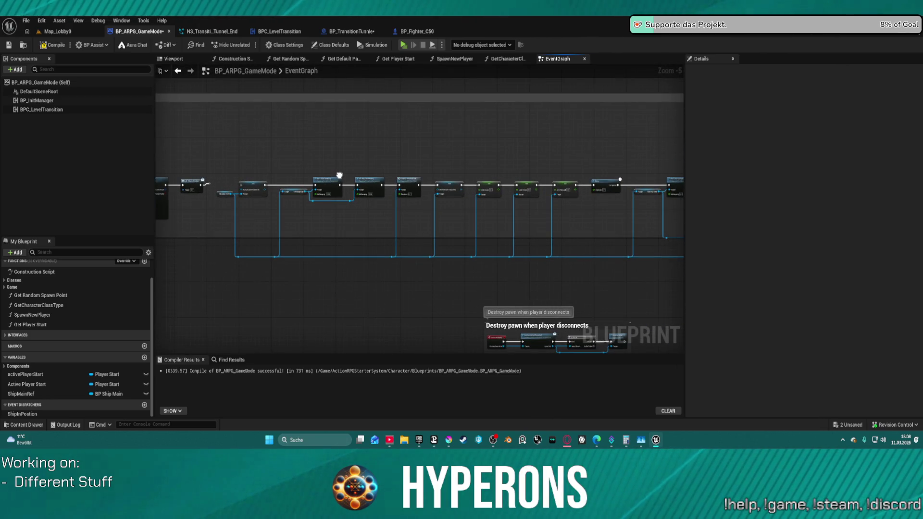
pyautogui.scroll(1, 339, 175)
pyautogui.moveTo(339, 175); pyautogui.dragTo(155, 182)
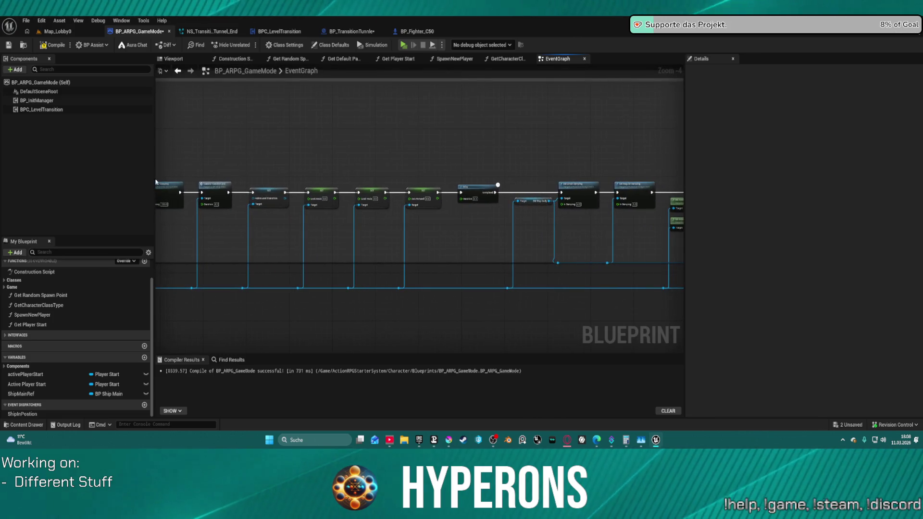
pyautogui.moveTo(611, 206); pyautogui.dragTo(337, 209)
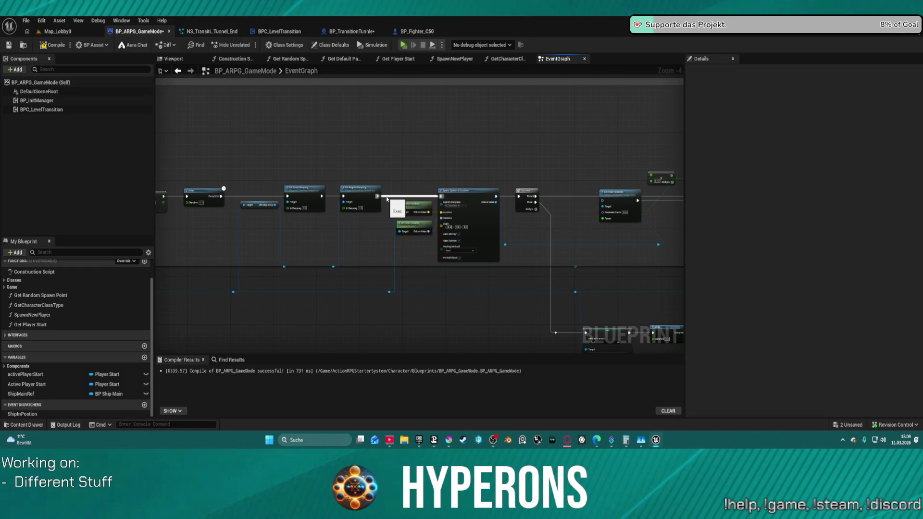
pyautogui.moveTo(387, 199)
pyautogui.mouseDown()
pyautogui.moveTo(567, 340)
pyautogui.moveTo(556, 332)
pyautogui.mouseUp()
pyautogui.moveTo(496, 198)
pyautogui.mouseDown()
pyautogui.moveTo(551, 196)
pyautogui.moveTo(490, 201)
pyautogui.moveTo(496, 196)
pyautogui.mouseUp()
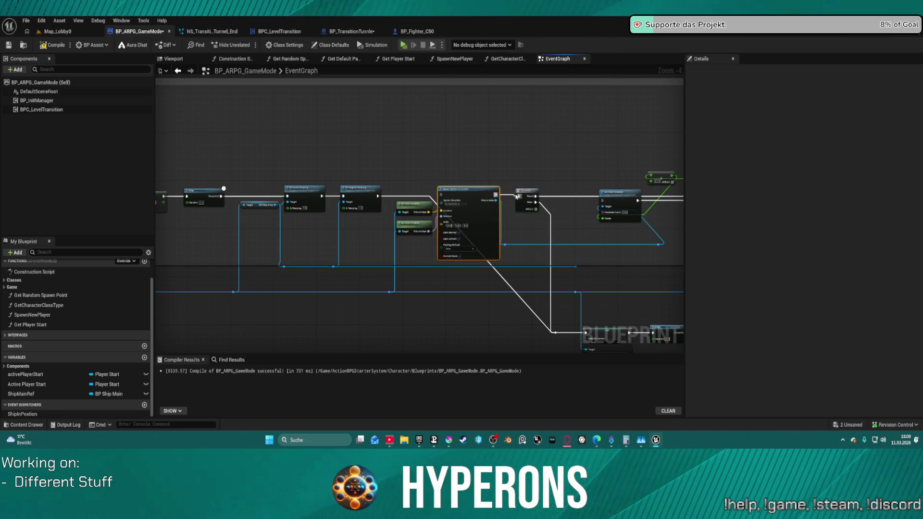
pyautogui.click(526, 191)
# Delete the Sequence node after Spawn System at Location and box-select the whole chain.
pyautogui.press('Delete')
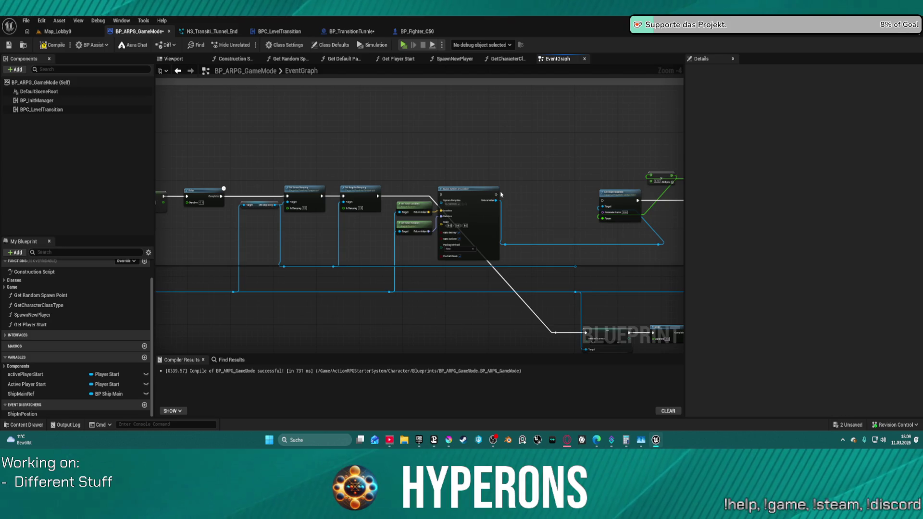
pyautogui.click(496, 193)
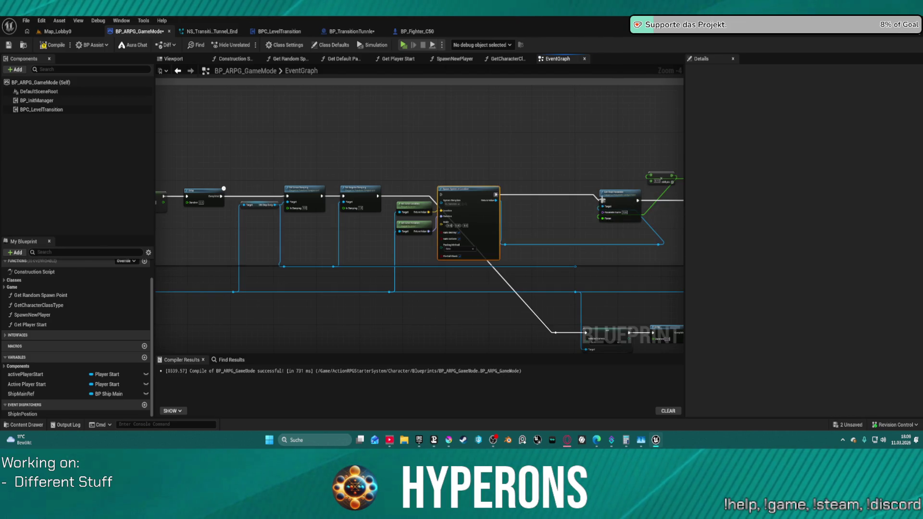
pyautogui.scroll(-1, 607, 206)
pyautogui.scroll(-1, 606, 205)
pyautogui.moveTo(251, 195); pyautogui.dragTo(605, 257)
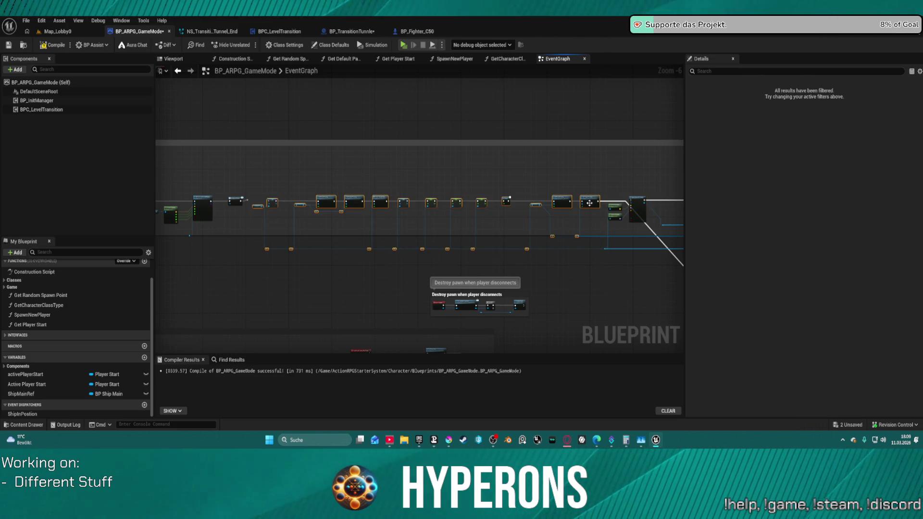
pyautogui.scroll(-4, 429, 189)
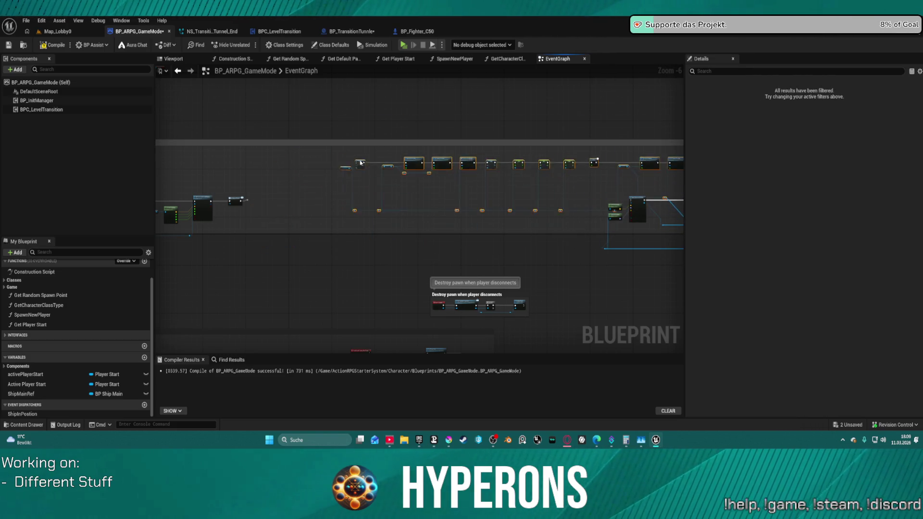
# Move the selected ActiveLevelTransition node chain higher up in the graph.
pyautogui.scroll(6, 283, 255)
pyautogui.scroll(2, 290, 246)
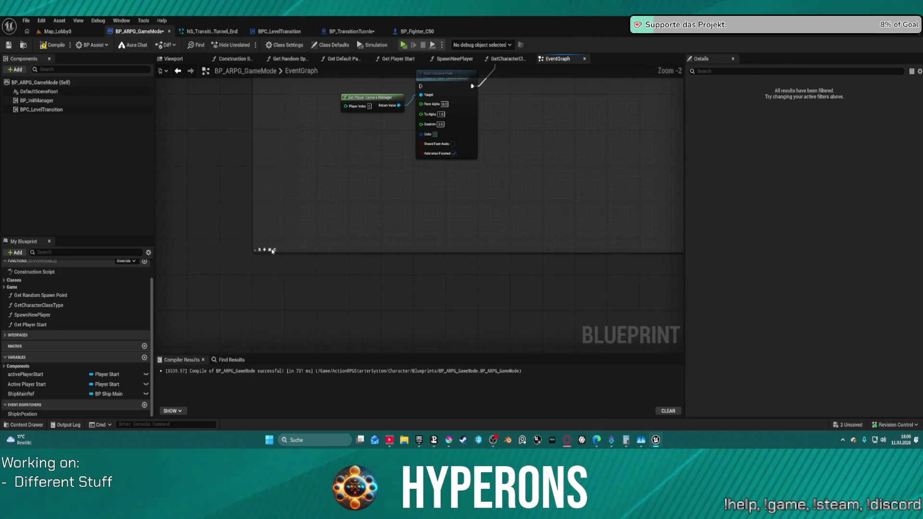
pyautogui.scroll(-4, 269, 251)
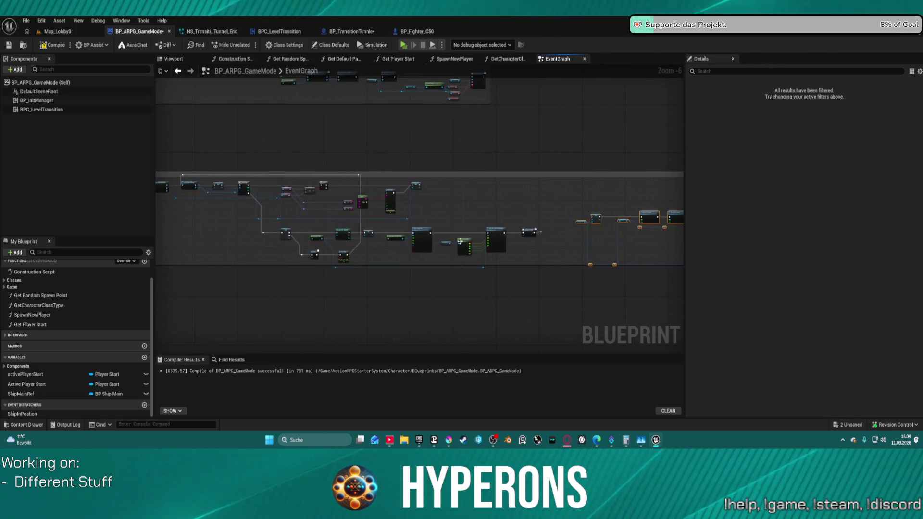
pyautogui.moveTo(406, 239)
pyautogui.mouseDown()
pyautogui.moveTo(411, 143)
pyautogui.moveTo(397, 126)
pyautogui.mouseUp()
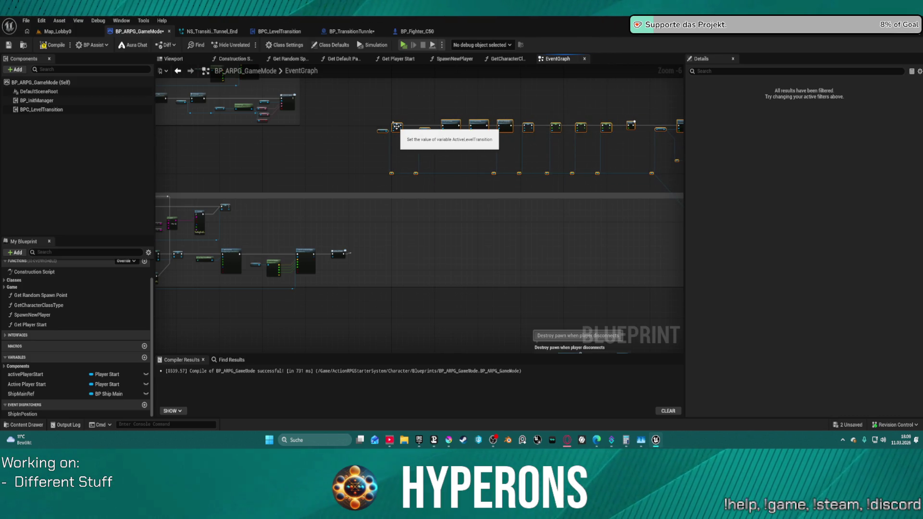
# Move the ShipMainRef getter lower-left, then center on Spawn System and Set Float Parameter.
pyautogui.moveTo(500, 194); pyautogui.dragTo(139, 182)
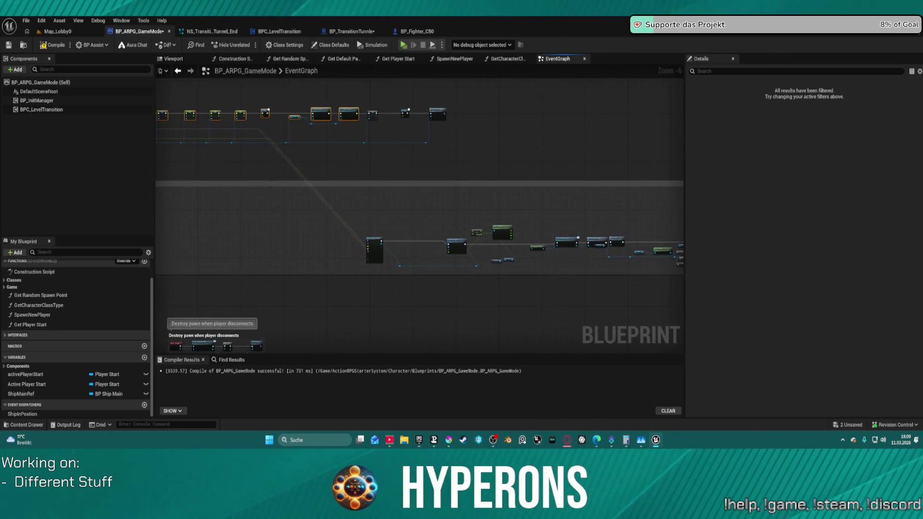
pyautogui.scroll(2, 402, 204)
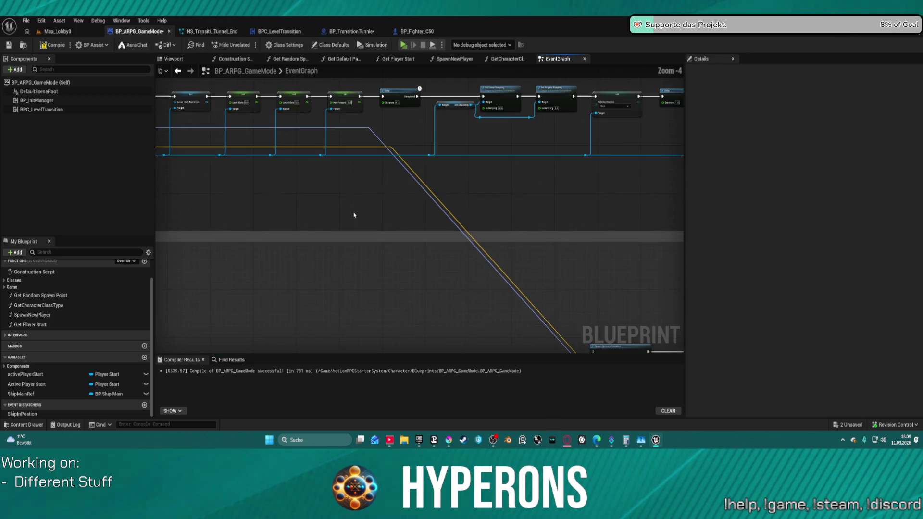
pyautogui.moveTo(403, 223); pyautogui.dragTo(447, 270)
pyautogui.scroll(1, 446, 270)
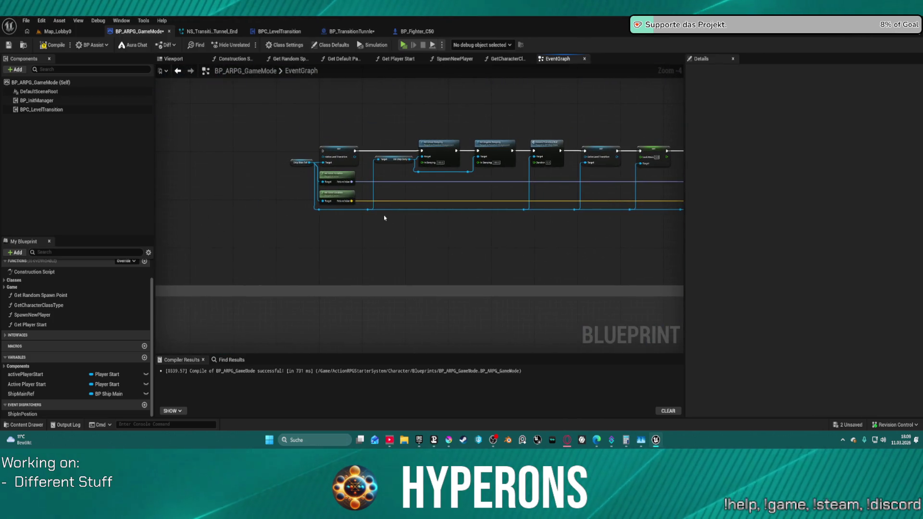
pyautogui.moveTo(390, 212); pyautogui.dragTo(332, 212)
pyautogui.moveTo(264, 145)
pyautogui.mouseDown()
pyautogui.moveTo(262, 185)
pyautogui.moveTo(243, 194)
pyautogui.mouseUp()
pyautogui.scroll(-4, 231, 190)
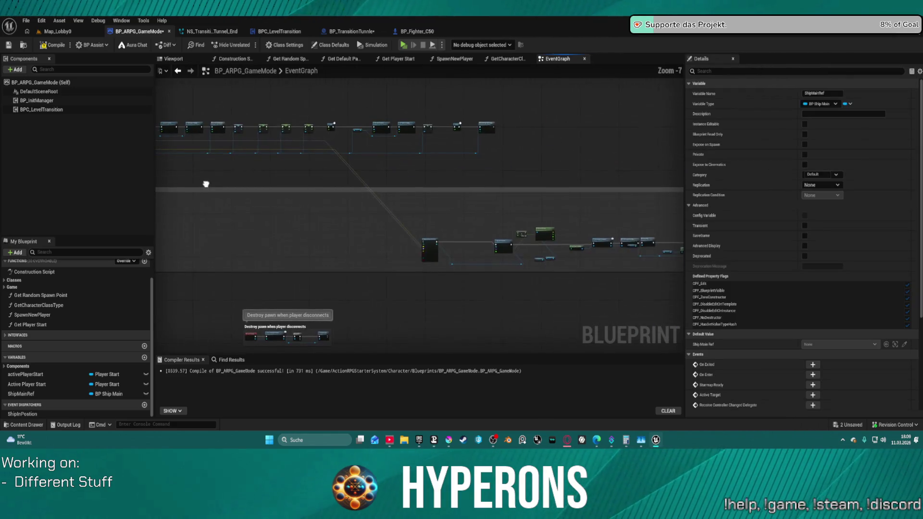
pyautogui.scroll(4, 523, 230)
pyautogui.moveTo(523, 230)
pyautogui.mouseDown()
pyautogui.moveTo(458, 225)
pyautogui.moveTo(431, 192)
pyautogui.moveTo(241, 165)
pyautogui.moveTo(470, 166)
pyautogui.moveTo(192, 162)
pyautogui.mouseUp()
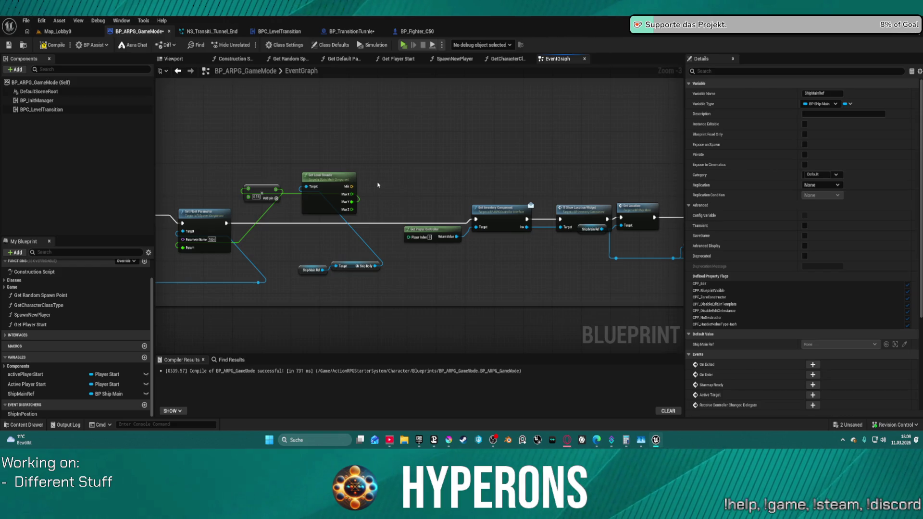
# In BP_ARPG_GameMode, wire the ship-call node's execution output into Spawn System at Location.
pyautogui.moveTo(404, 186); pyautogui.dragTo(305, 176)
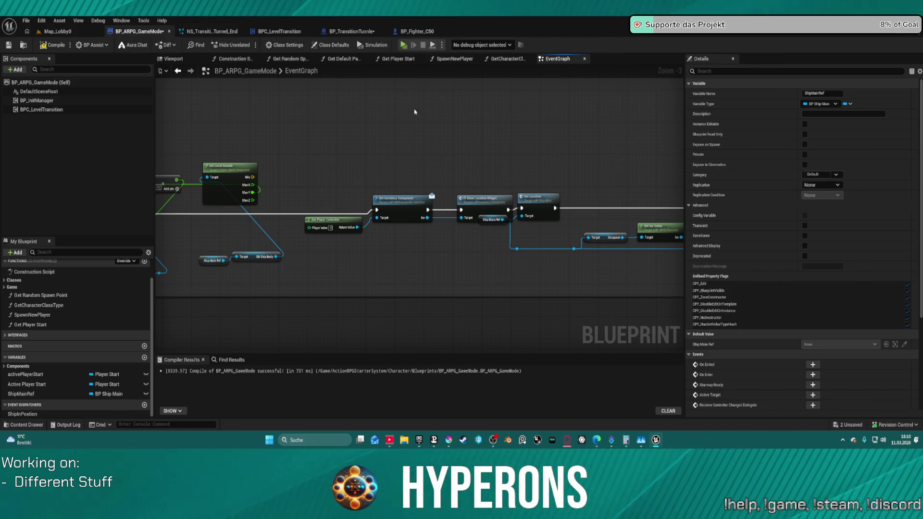
pyautogui.scroll(1, 594, 166)
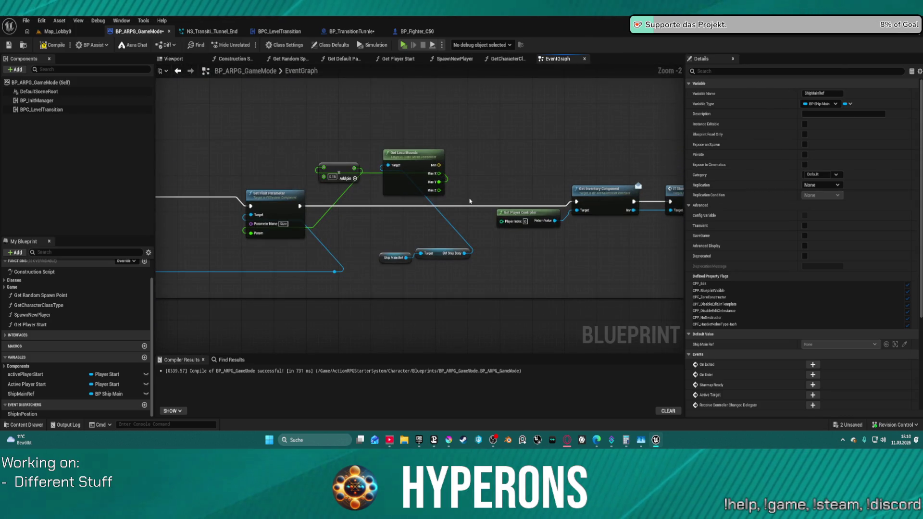
pyautogui.scroll(-2, 469, 201)
pyautogui.scroll(2, 492, 236)
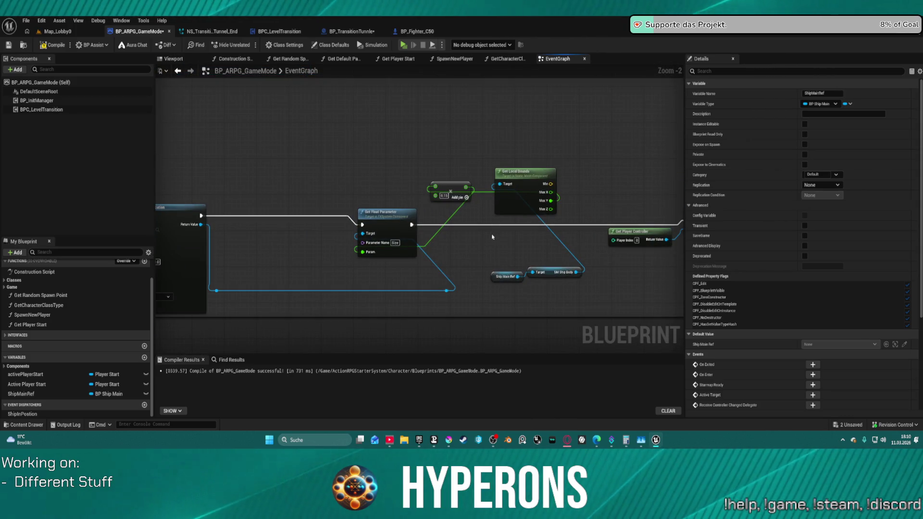
pyautogui.click(504, 202)
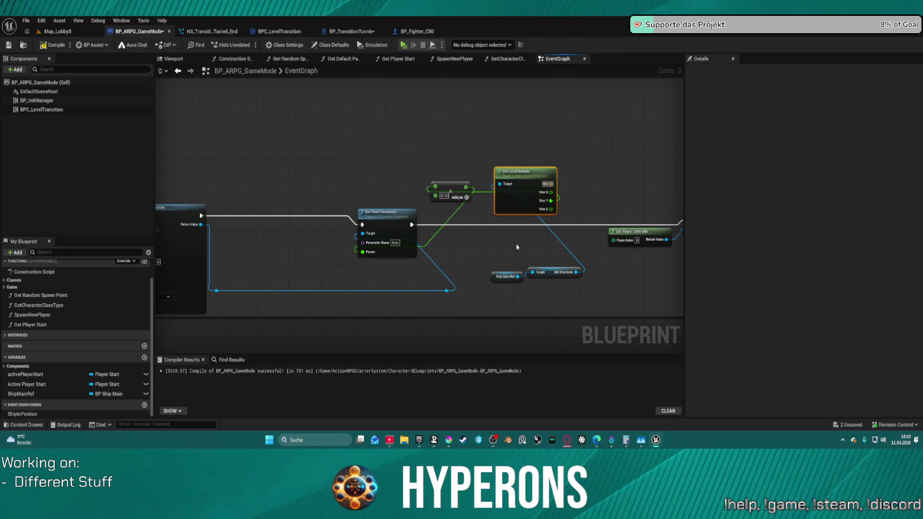
pyautogui.scroll(-4, 517, 247)
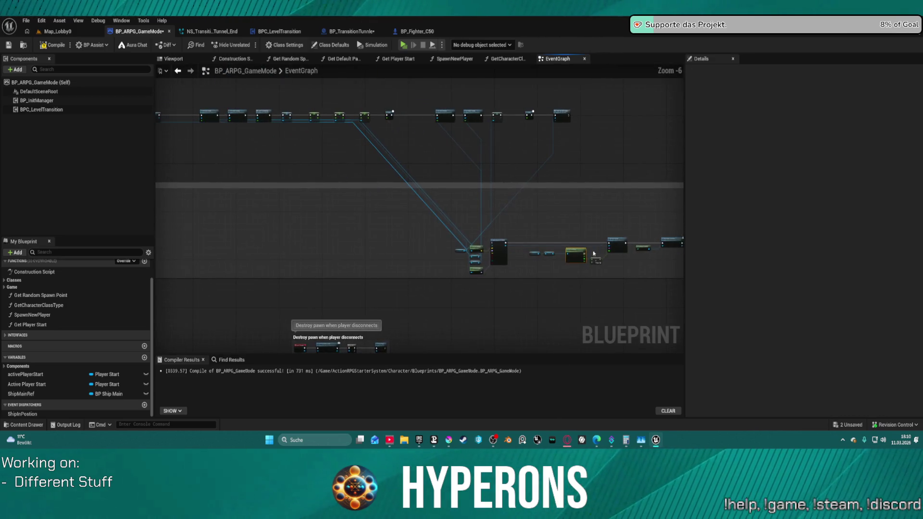
pyautogui.scroll(1, 645, 244)
pyautogui.moveTo(645, 245)
pyautogui.mouseDown()
pyautogui.moveTo(278, 256)
pyautogui.moveTo(314, 247)
pyautogui.mouseUp()
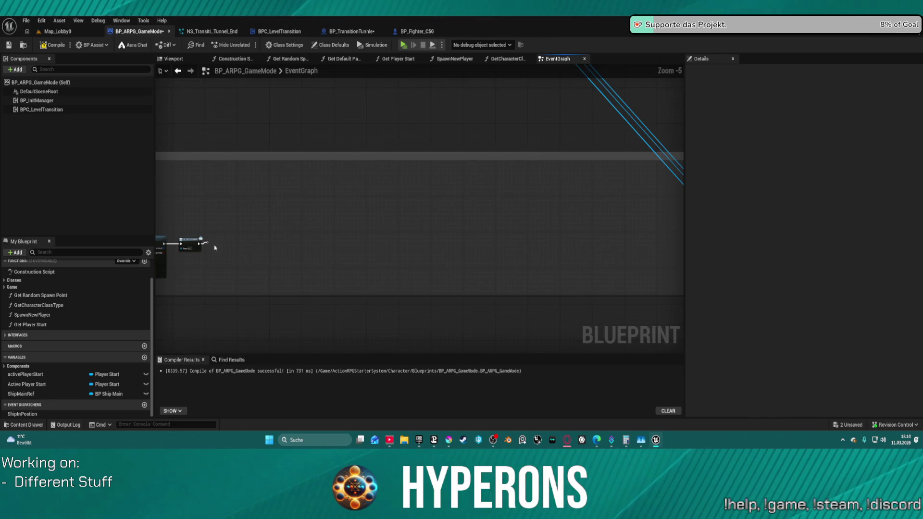
pyautogui.scroll(3, 215, 248)
pyautogui.moveTo(208, 241)
pyautogui.mouseDown()
pyautogui.moveTo(790, 223)
pyautogui.moveTo(487, 222)
pyautogui.moveTo(386, 239)
pyautogui.mouseUp()
pyautogui.click(427, 240)
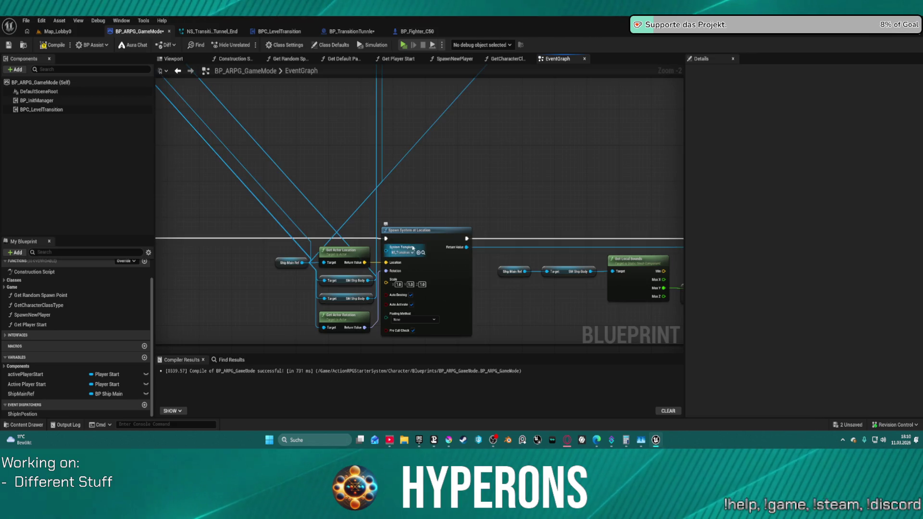
# Marquee-select the SET, Delay and Handle Ship State Change nodes for copying.
pyautogui.scroll(-4, 427, 240)
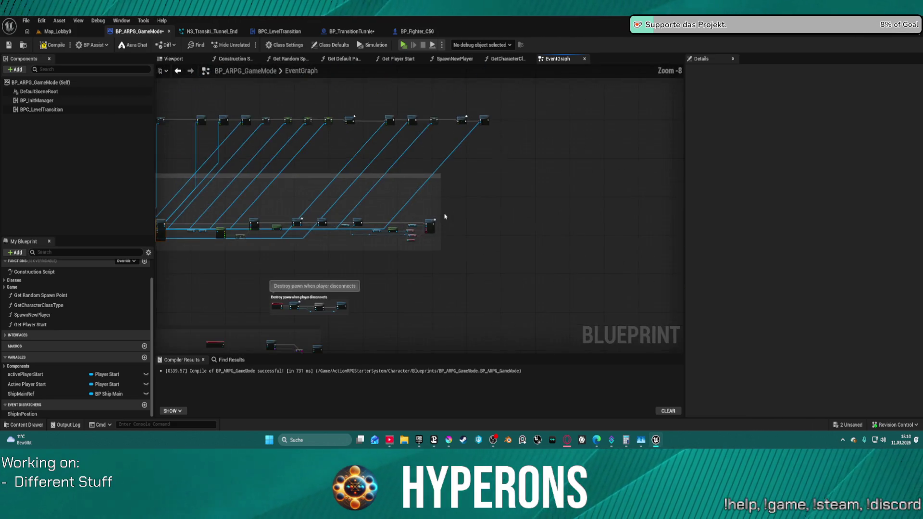
pyautogui.scroll(3, 607, 220)
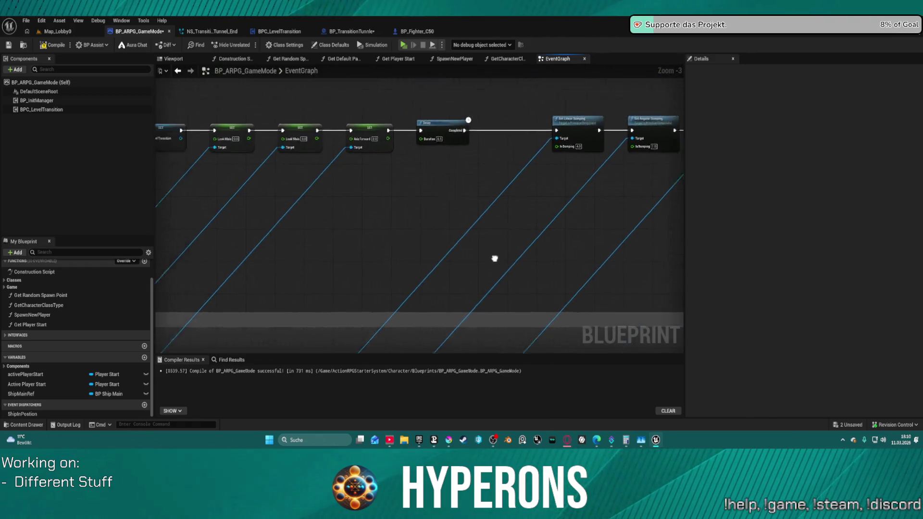
pyautogui.moveTo(542, 302)
pyautogui.mouseDown()
pyautogui.moveTo(437, 309)
pyautogui.moveTo(190, 294)
pyautogui.mouseUp()
pyautogui.scroll(-5, 306, 204)
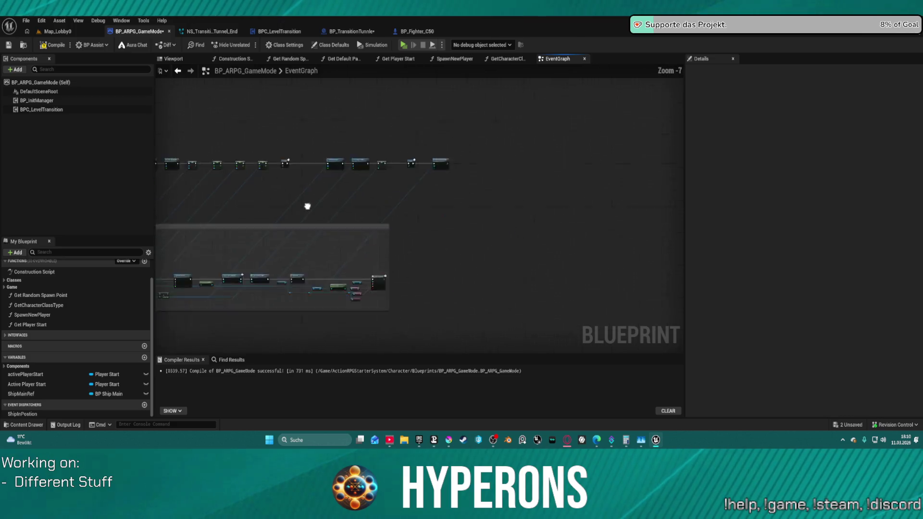
pyautogui.scroll(5, 395, 222)
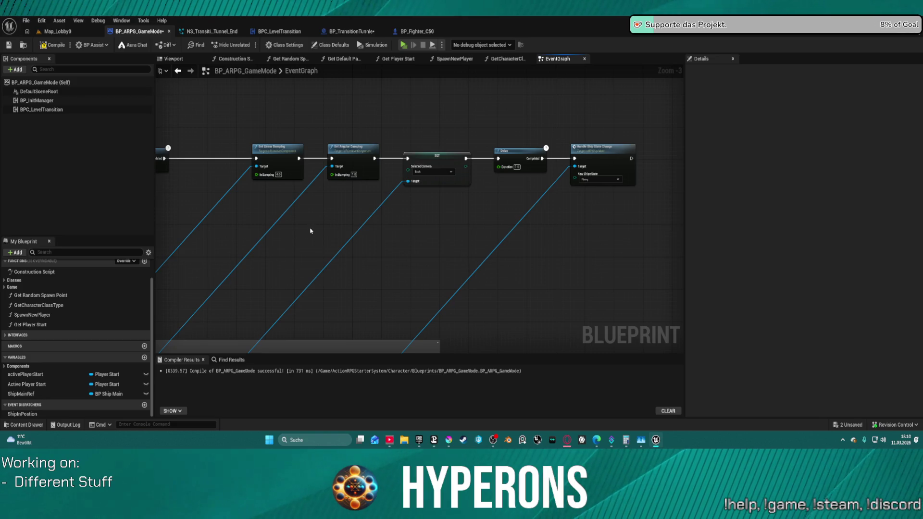
pyautogui.moveTo(418, 119); pyautogui.dragTo(637, 218)
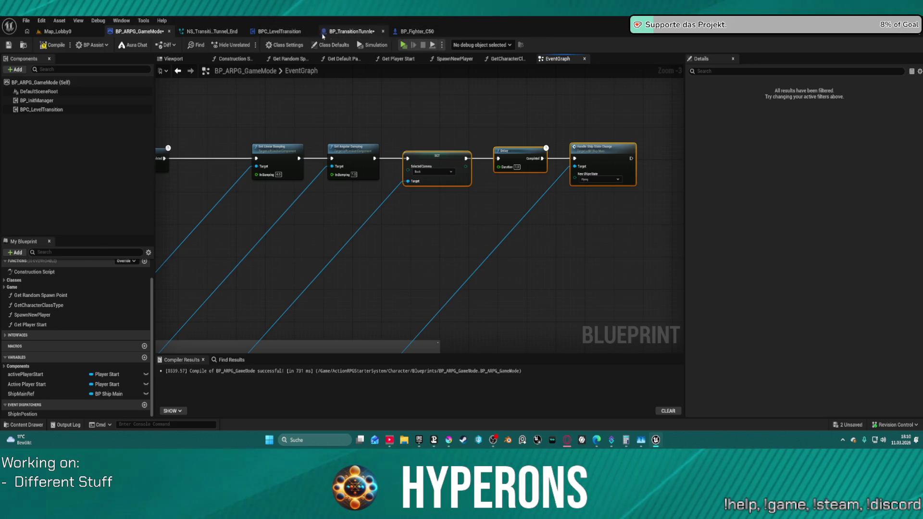
# Paste the copied nodes into BP_TransitionTunnle's End Transition area, placing Delay beside Set Float Parameter.
pyautogui.click(335, 32)
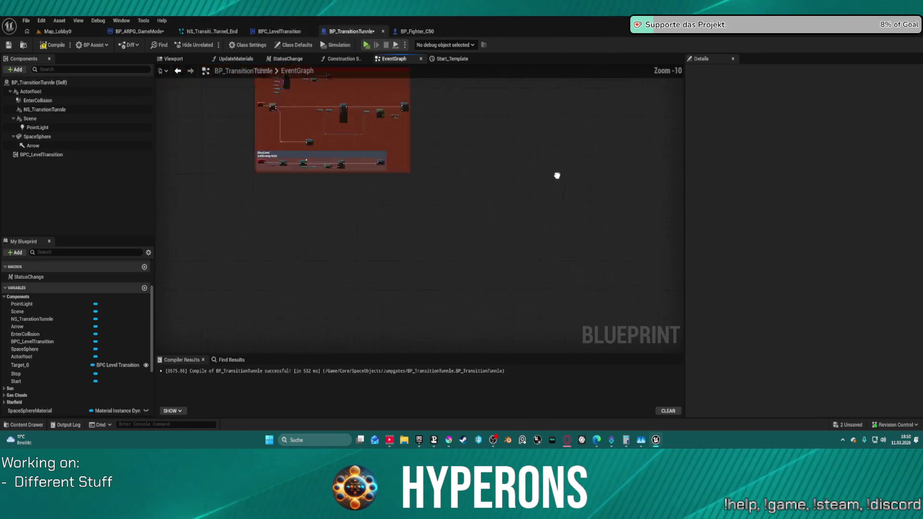
pyautogui.scroll(5, 437, 158)
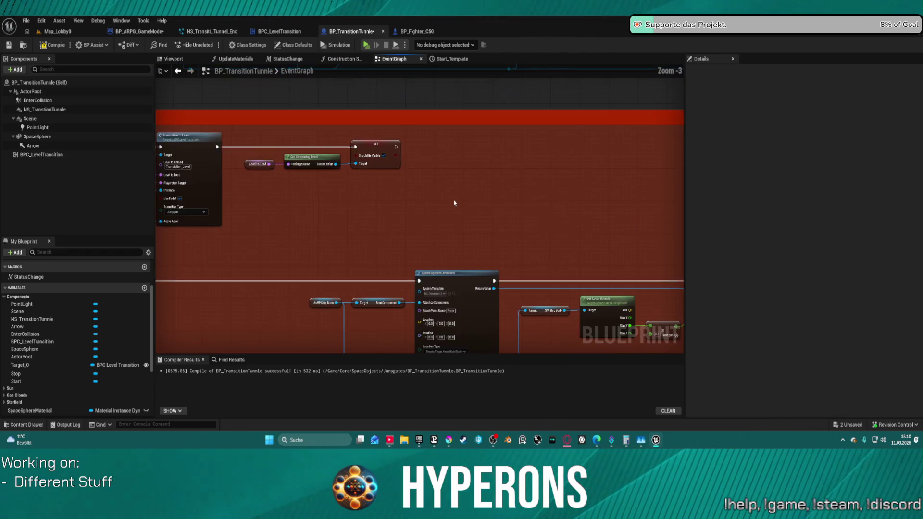
pyautogui.moveTo(644, 233)
pyautogui.mouseDown()
pyautogui.moveTo(625, 211)
pyautogui.moveTo(512, 158)
pyautogui.moveTo(539, 169)
pyautogui.moveTo(383, 177)
pyautogui.mouseUp()
pyautogui.hotkey('ctrl', 'v')
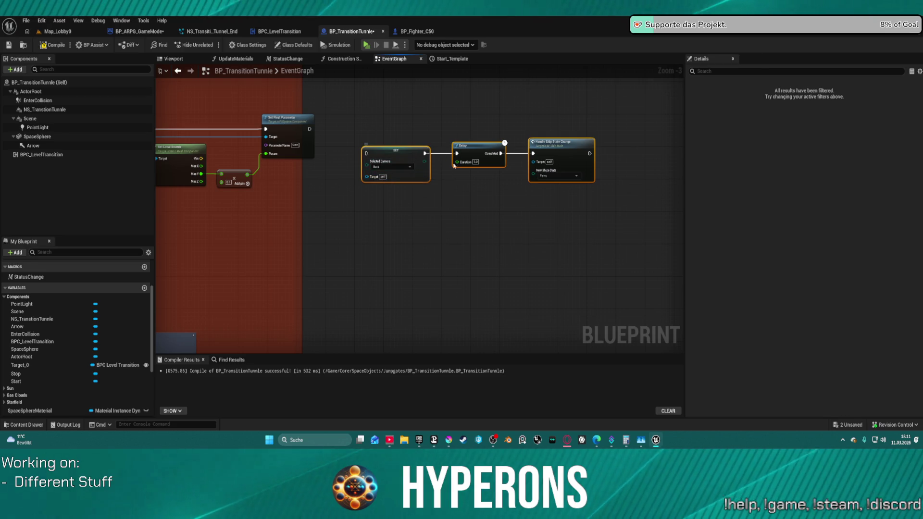
pyautogui.click(458, 163)
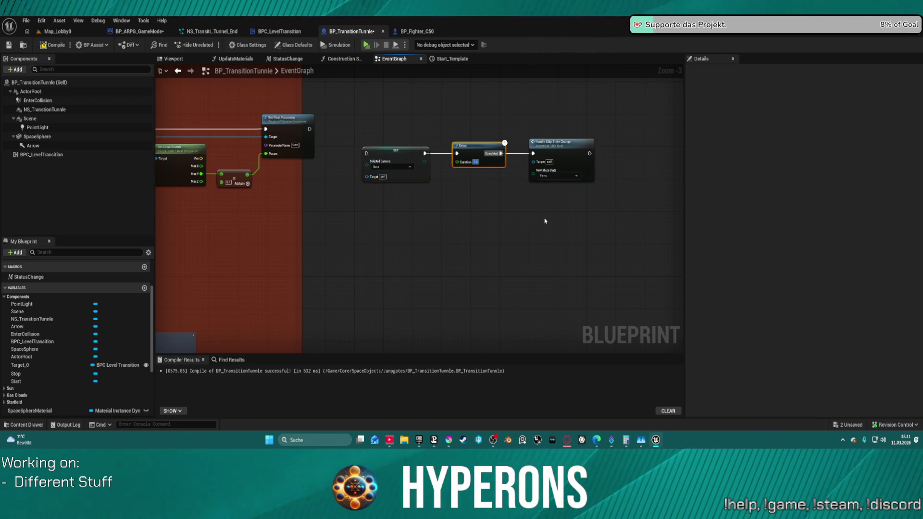
pyautogui.moveTo(469, 153)
pyautogui.mouseDown()
pyautogui.moveTo(399, 120)
pyautogui.moveTo(339, 123)
pyautogui.moveTo(364, 111)
pyautogui.mouseUp()
# Chain Set Float Parameter → Delay → SET → Handle Ship State Change, then try Play In Editor.
pyautogui.scroll(3, 366, 145)
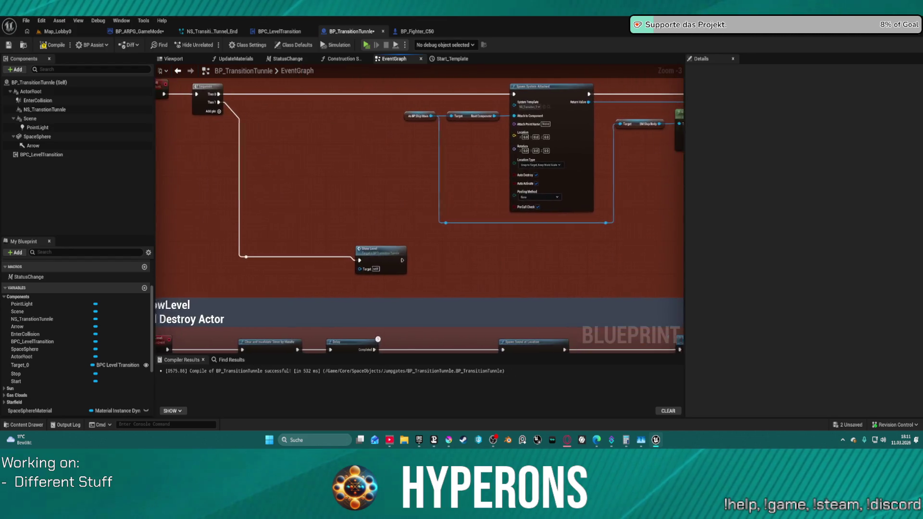
pyautogui.scroll(-3, 368, 186)
pyautogui.moveTo(422, 120); pyautogui.dragTo(363, 144)
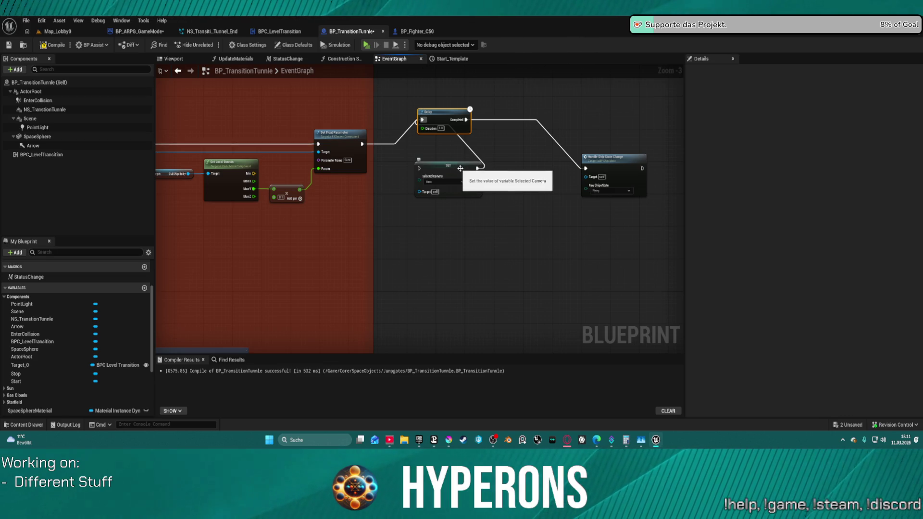
pyautogui.moveTo(466, 120); pyautogui.dragTo(465, 130)
pyautogui.moveTo(419, 166); pyautogui.dragTo(419, 168)
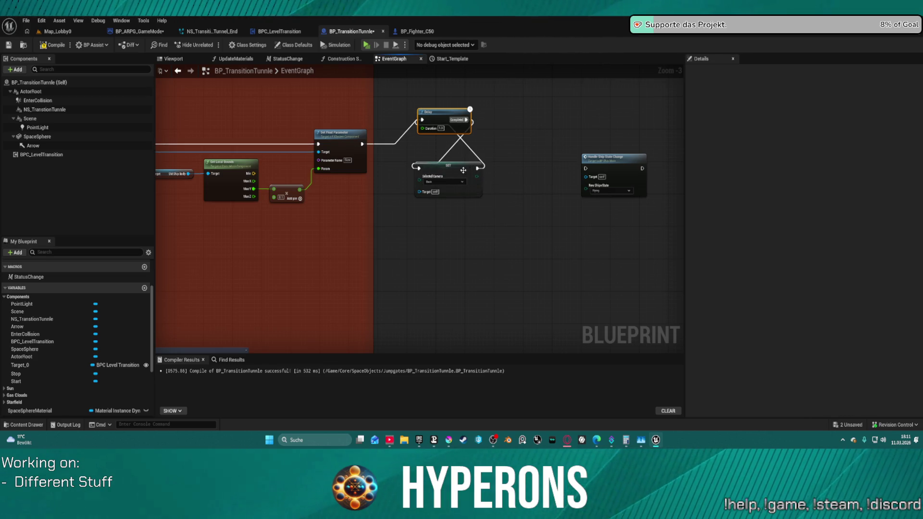
pyautogui.moveTo(477, 170)
pyautogui.mouseDown()
pyautogui.moveTo(588, 172)
pyautogui.moveTo(579, 171)
pyautogui.mouseUp()
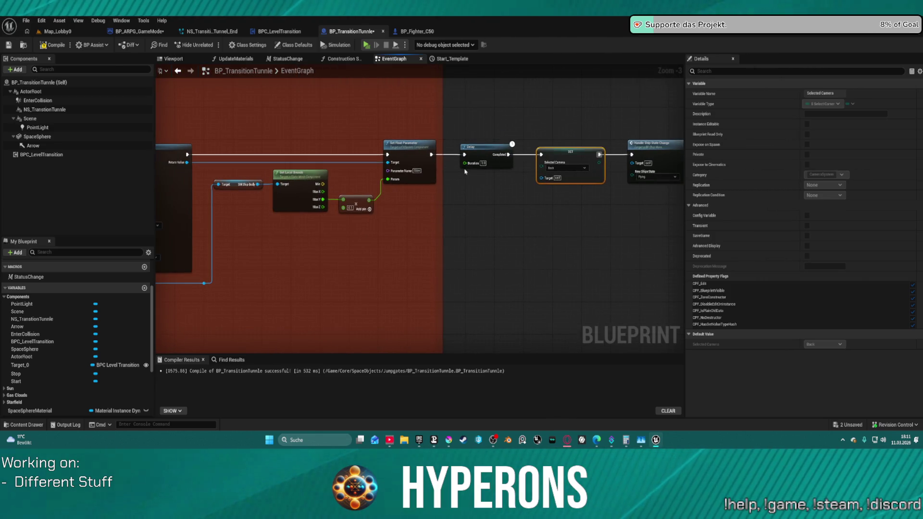
pyautogui.click(482, 165)
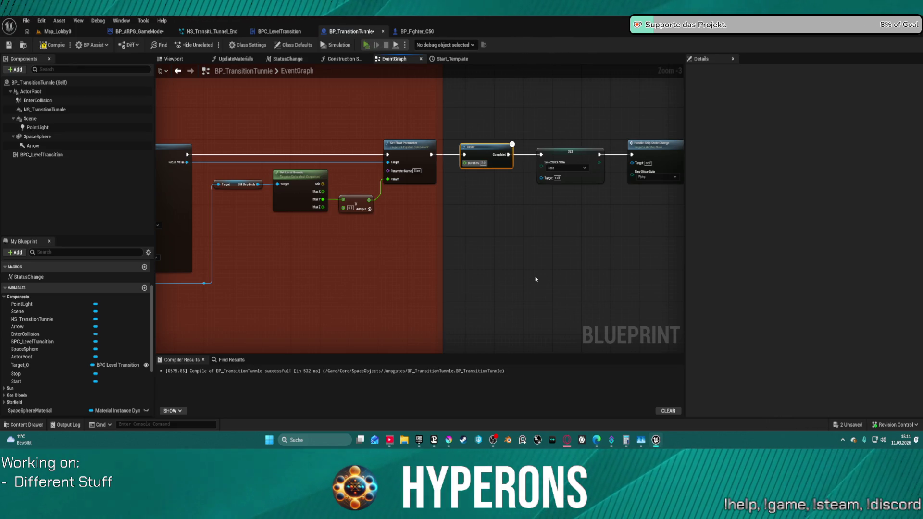
pyautogui.hotkey('alt', 'p')
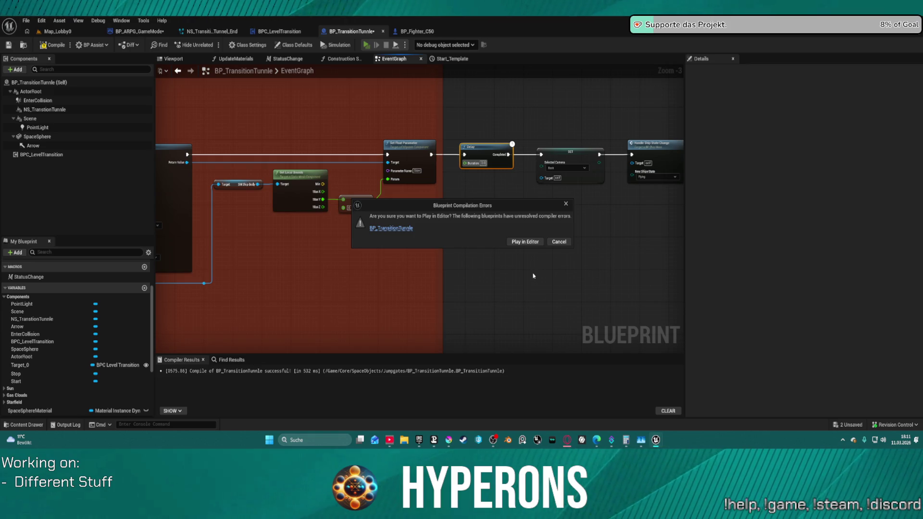
# Cancel the play attempt over compile errors and drag a wire from Handle Ship State Change's Target pin.
pyautogui.click(559, 242)
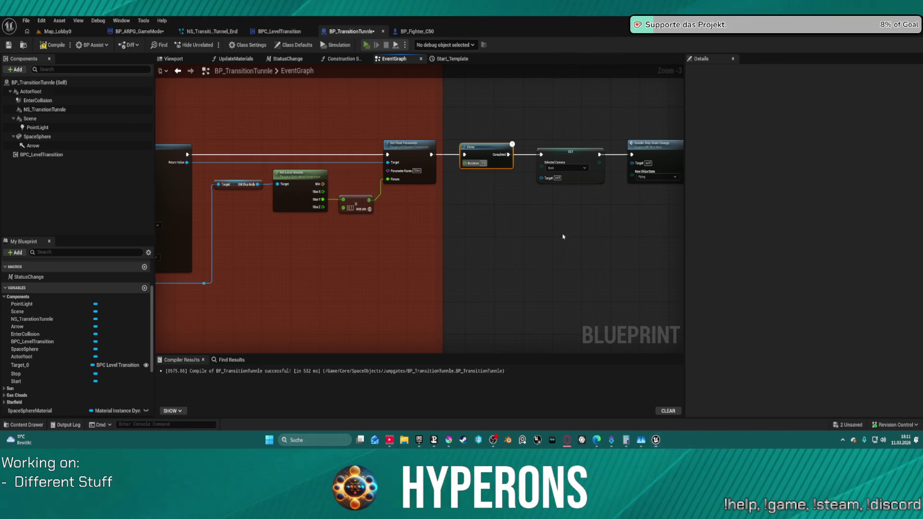
pyautogui.moveTo(639, 166); pyautogui.dragTo(550, 222)
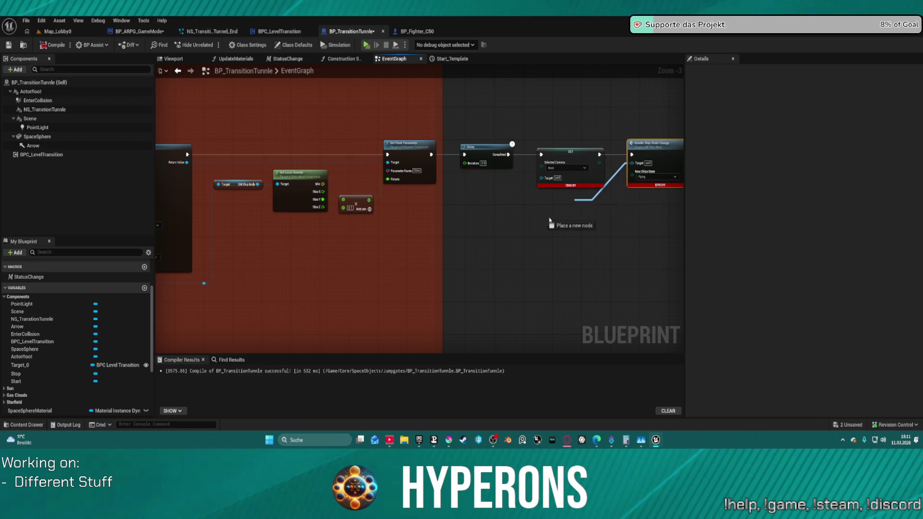
pyautogui.moveTo(499, 209)
pyautogui.mouseDown()
pyautogui.moveTo(165, 305)
pyautogui.moveTo(166, 313)
pyautogui.moveTo(457, 295)
pyautogui.moveTo(449, 287)
pyautogui.moveTo(656, 247)
pyautogui.moveTo(461, 177)
pyautogui.mouseUp()
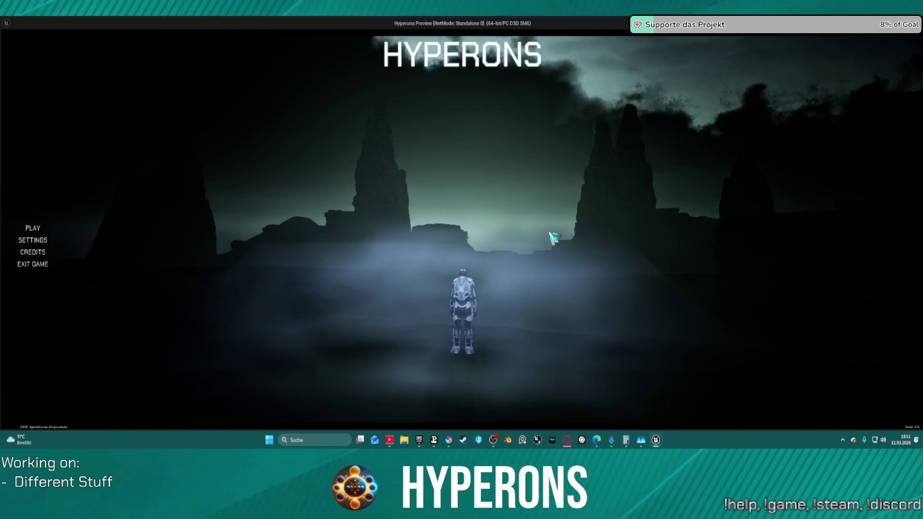
# Start with the existing character, fly the ship through the gate to New Eden, and exit the preview.
pyautogui.click(72, 226)
pyautogui.click(331, 185)
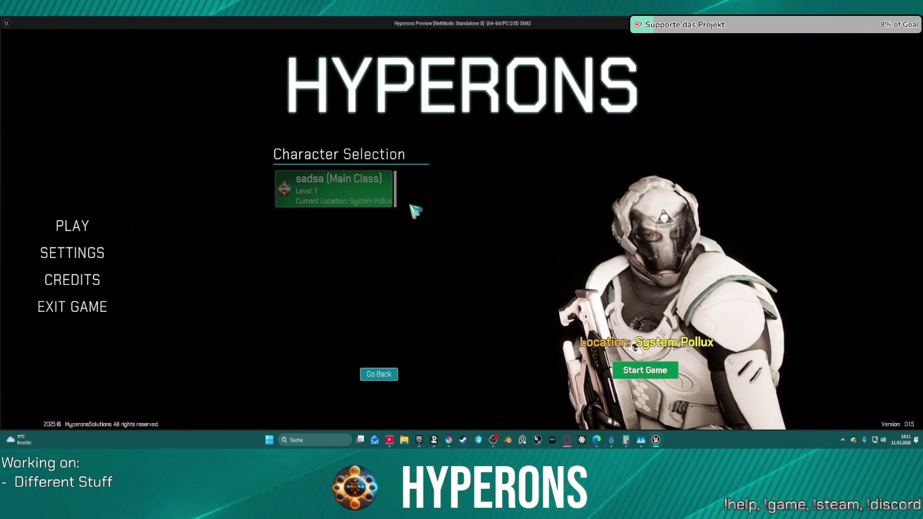
pyautogui.click(675, 366)
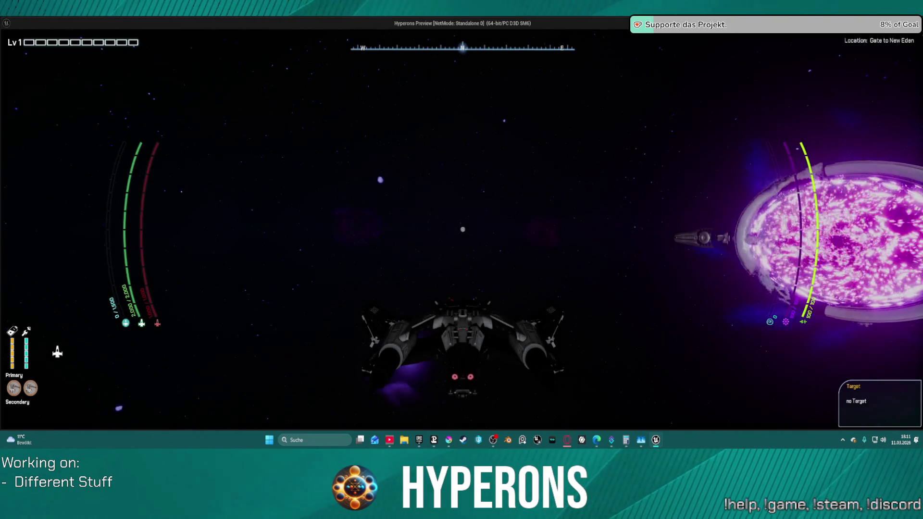
pyautogui.press('w')
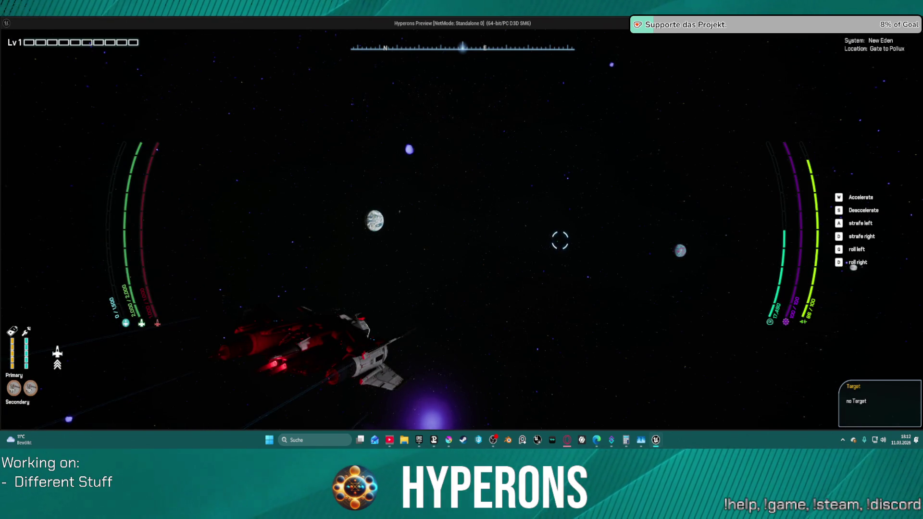
pyautogui.press('Escape')
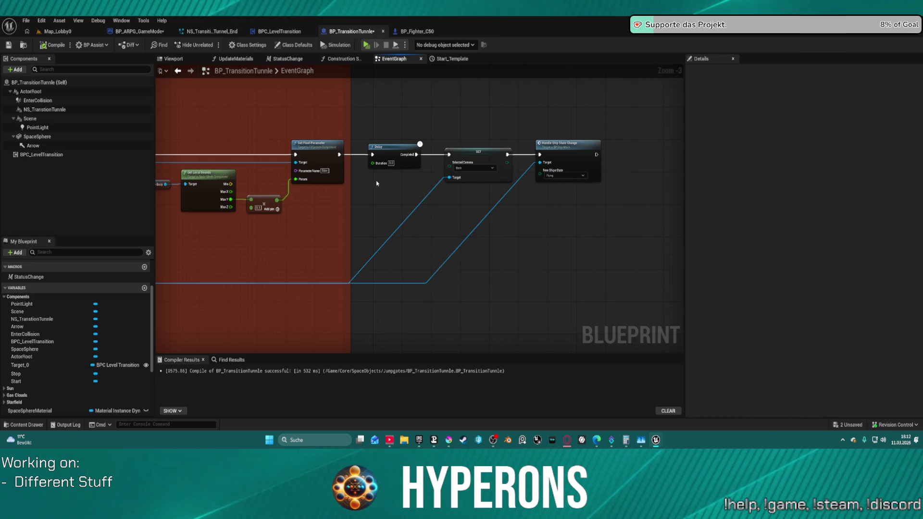
# Review the Spawn System Attached chain and Sequence node, then switch to BPC_LevelTransition's Load to Target Level graph.
pyautogui.scroll(-4, 536, 186)
pyautogui.scroll(5, 558, 169)
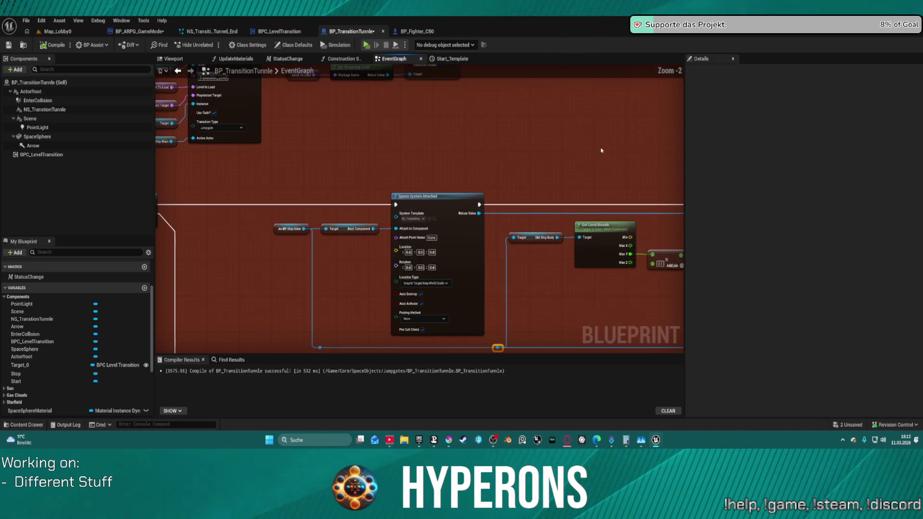
pyautogui.scroll(-1, 577, 173)
pyautogui.moveTo(577, 174)
pyautogui.mouseDown()
pyautogui.moveTo(202, 204)
pyautogui.moveTo(303, 212)
pyautogui.moveTo(428, 135)
pyautogui.moveTo(624, 96)
pyautogui.moveTo(588, 53)
pyautogui.moveTo(582, 18)
pyautogui.moveTo(555, 25)
pyautogui.moveTo(532, 83)
pyautogui.moveTo(418, 111)
pyautogui.moveTo(340, 107)
pyautogui.moveTo(526, 93)
pyautogui.moveTo(509, 94)
pyautogui.mouseUp()
pyautogui.moveTo(479, 126)
pyautogui.mouseDown()
pyautogui.moveTo(375, 146)
pyautogui.moveTo(387, 147)
pyautogui.mouseUp()
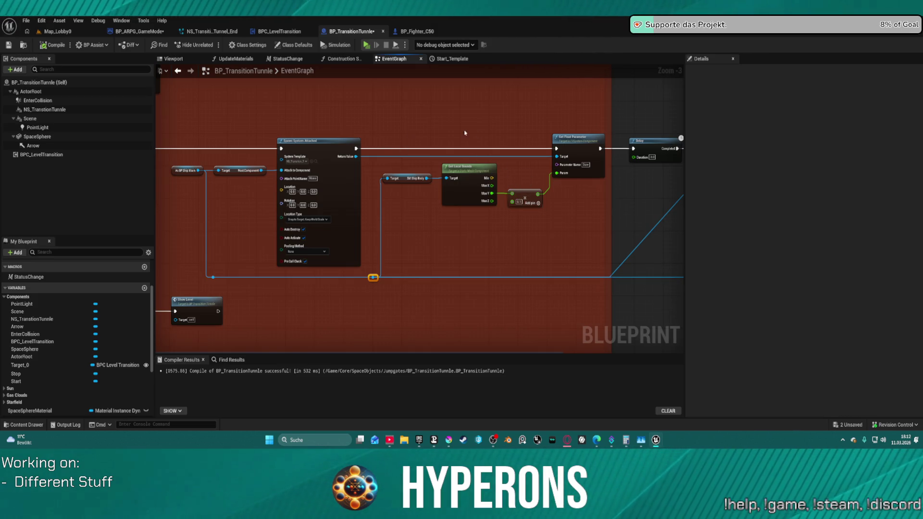
pyautogui.moveTo(231, 144); pyautogui.dragTo(406, 156)
pyautogui.moveTo(239, 162)
pyautogui.mouseDown()
pyautogui.moveTo(663, 155)
pyautogui.moveTo(628, 149)
pyautogui.moveTo(659, 149)
pyautogui.moveTo(571, 161)
pyautogui.mouseUp()
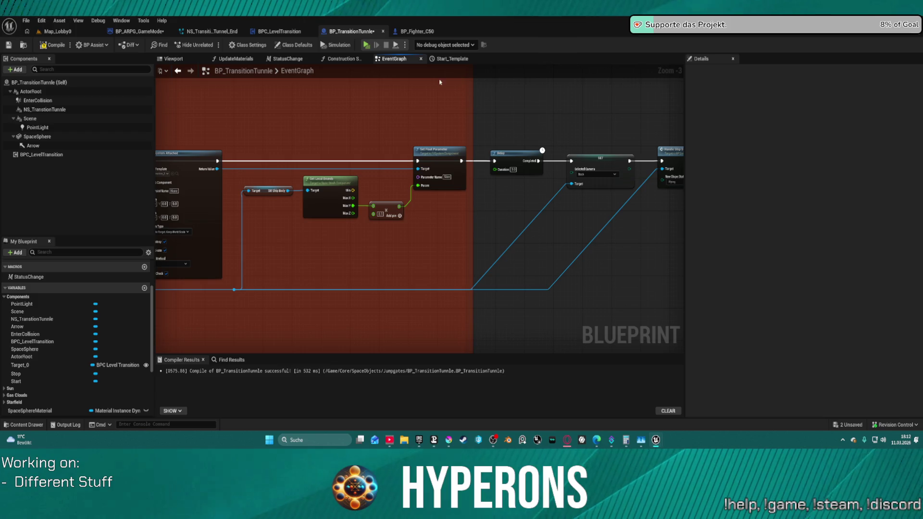
pyautogui.click(288, 32)
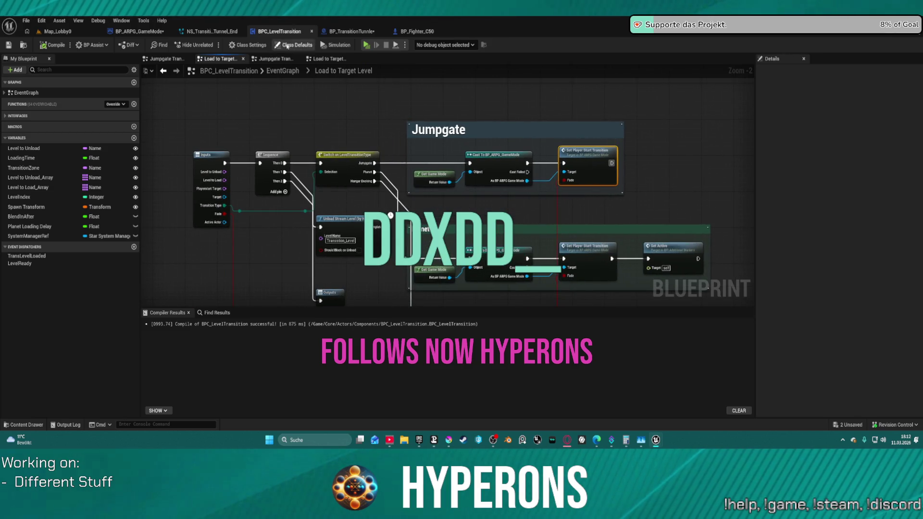
# Set the game mode's Spawn System at Location System Template to NS_Transition_Tunnel_End.
pyautogui.click(213, 31)
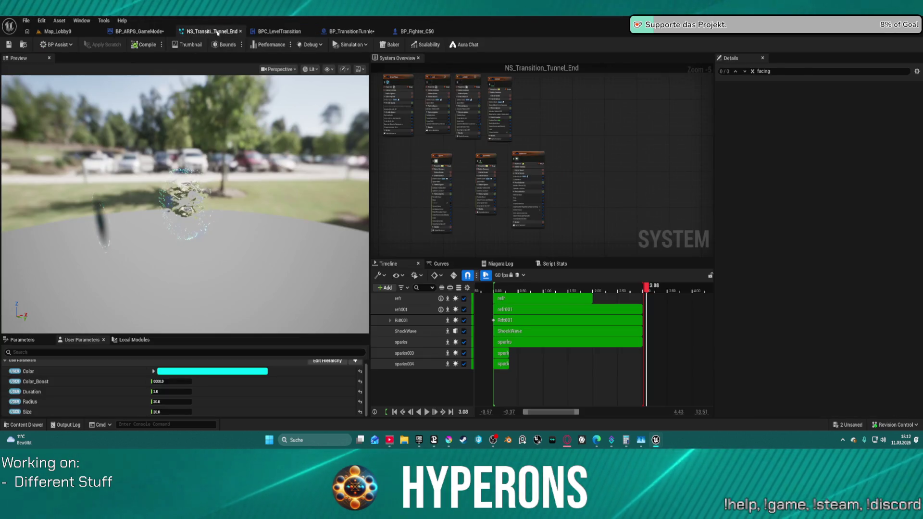
pyautogui.click(22, 45)
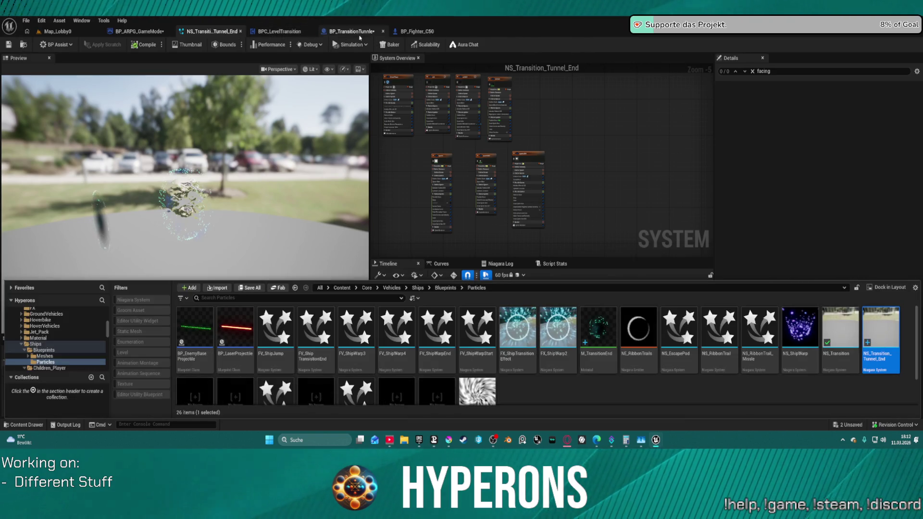
pyautogui.click(132, 32)
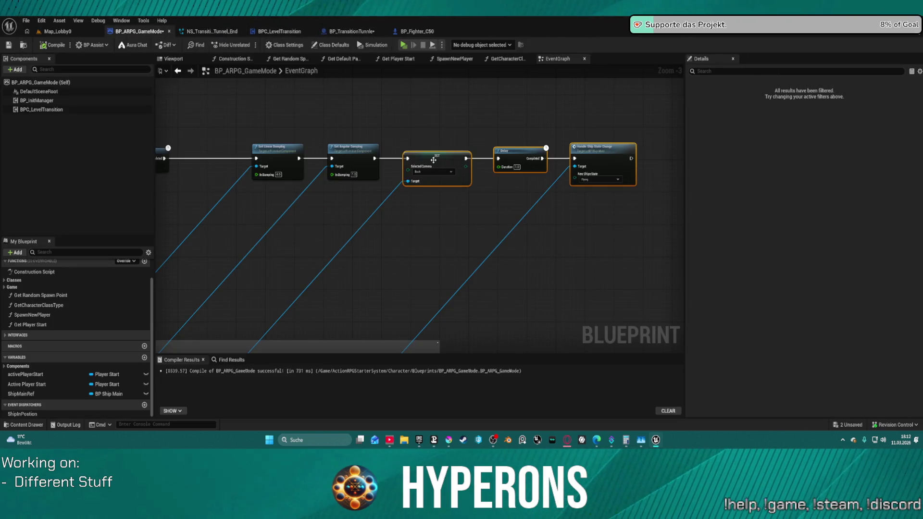
pyautogui.scroll(-5, 433, 161)
pyautogui.scroll(8, 372, 141)
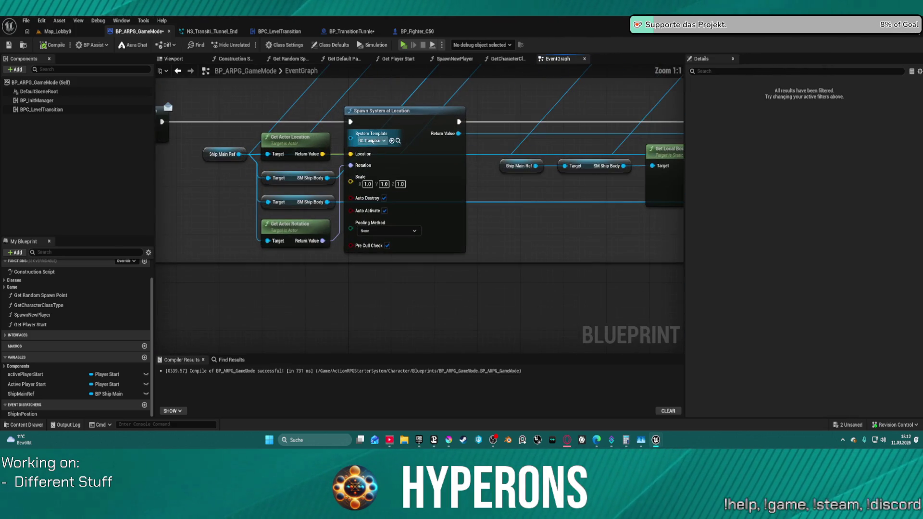
pyautogui.click(391, 141)
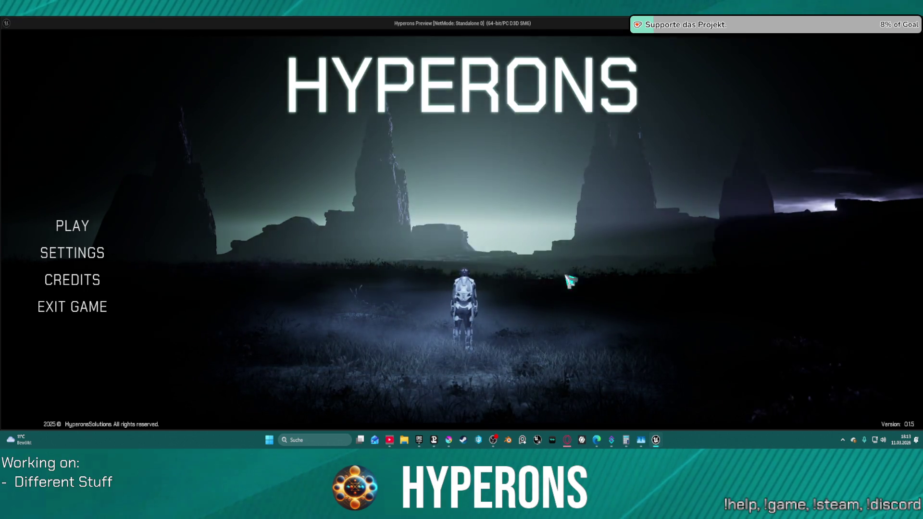
# Play with the existing character, fly the ship through the gate to Pollux, and quit to the editor.
pyautogui.click(72, 228)
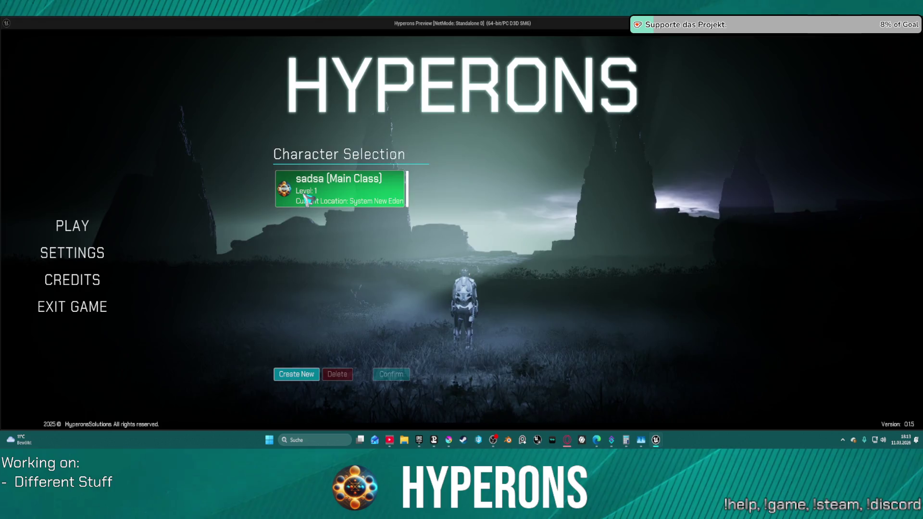
pyautogui.click(327, 202)
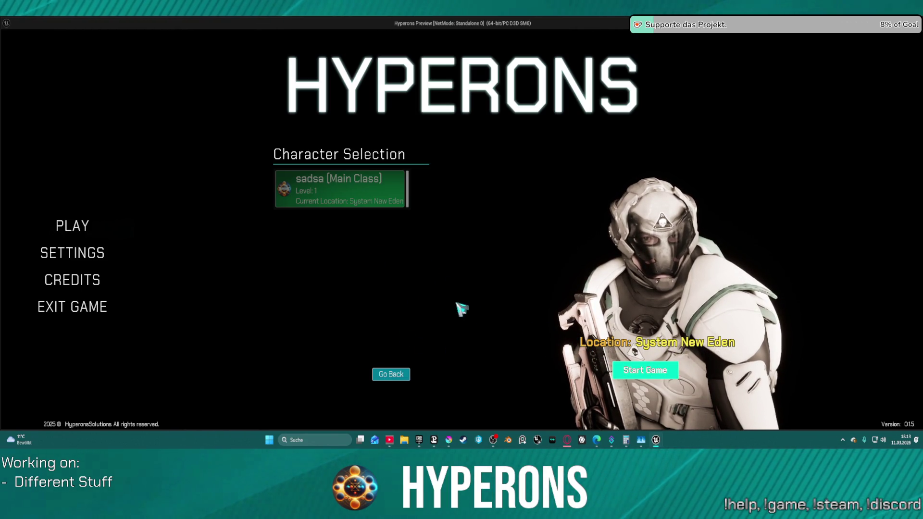
pyautogui.click(645, 371)
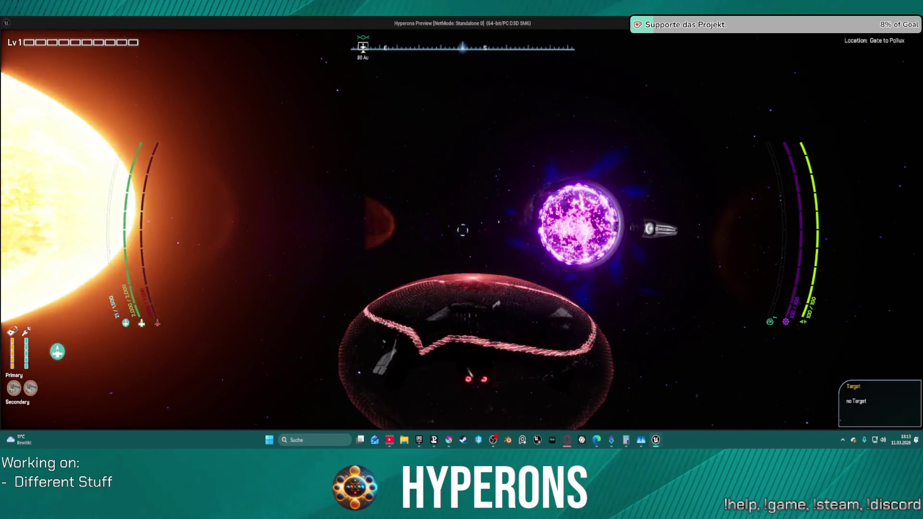
pyautogui.press('w')
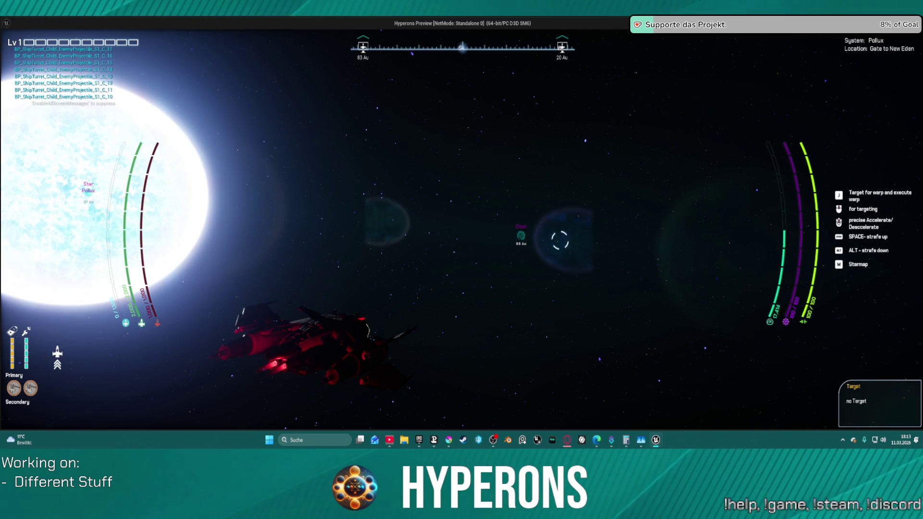
pyautogui.press('Escape')
pyautogui.scroll(-3, 370, 281)
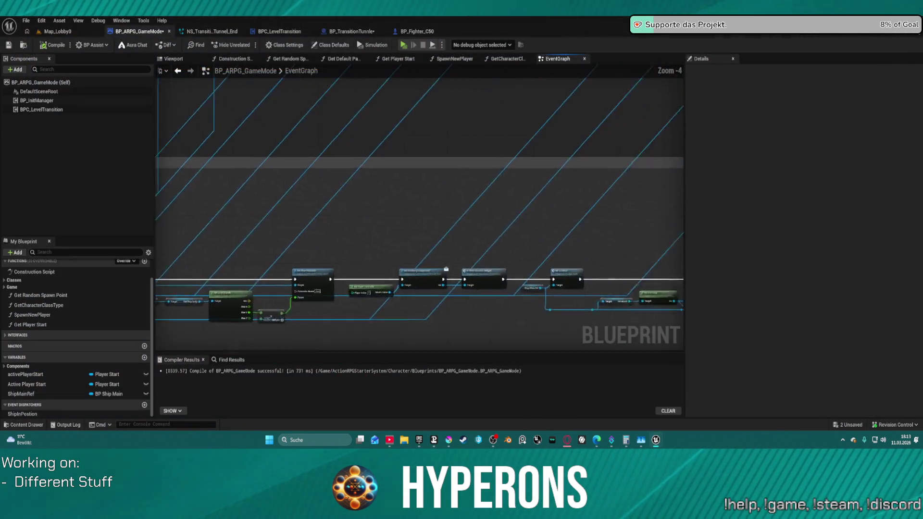
# Inspect the game mode's SET Selected Camera and Handle Ship State Change nodes, then return to BP_TransitionTunnle.
pyautogui.scroll(4, 439, 258)
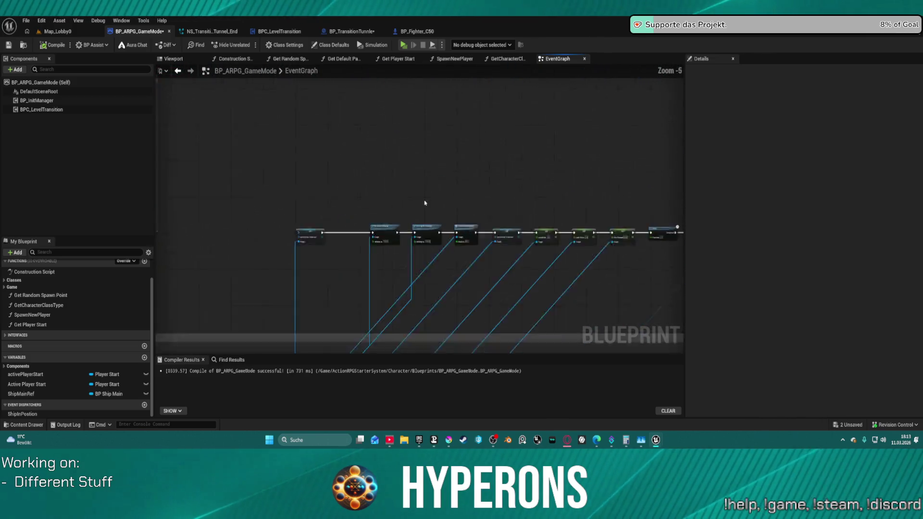
pyautogui.moveTo(436, 239)
pyautogui.mouseDown()
pyautogui.moveTo(336, 210)
pyautogui.moveTo(14, 193)
pyautogui.moveTo(360, 234)
pyautogui.mouseUp()
pyautogui.moveTo(432, 231); pyautogui.dragTo(178, 233)
pyautogui.moveTo(310, 196); pyautogui.dragTo(166, 142)
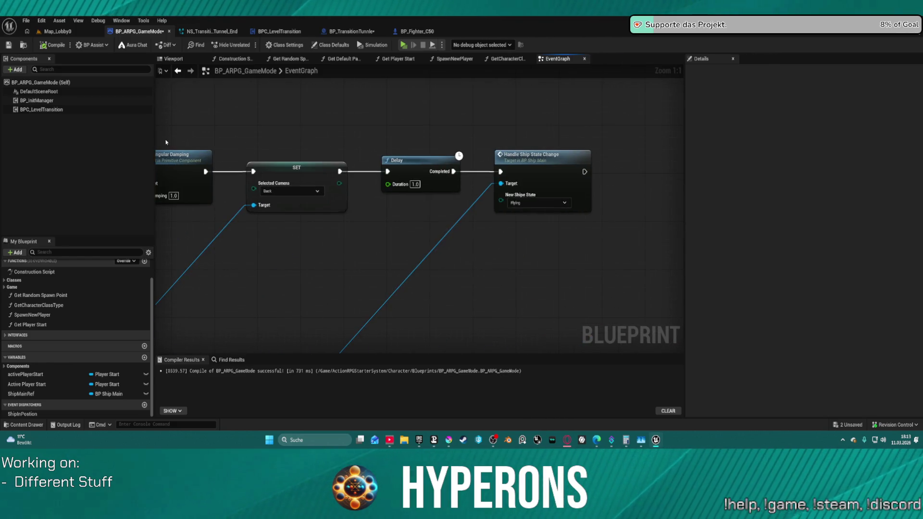
pyautogui.click(309, 175)
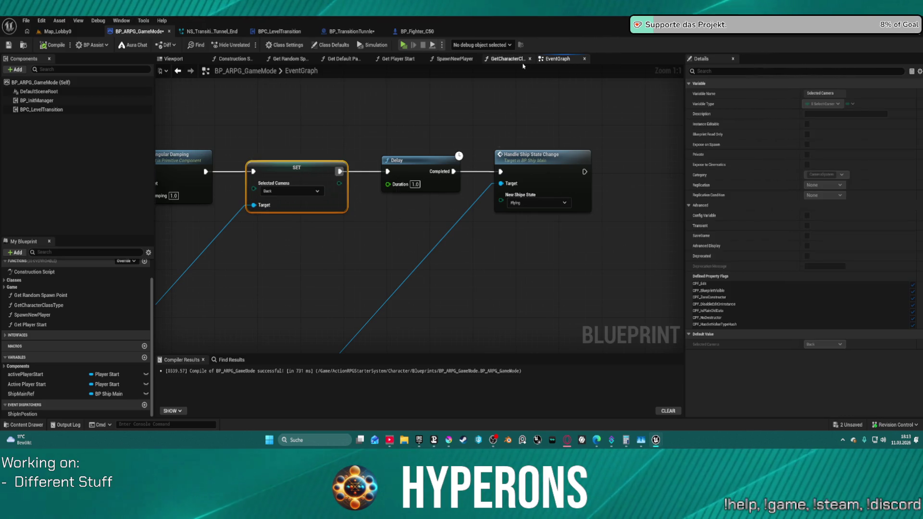
pyautogui.scroll(-7, 324, 106)
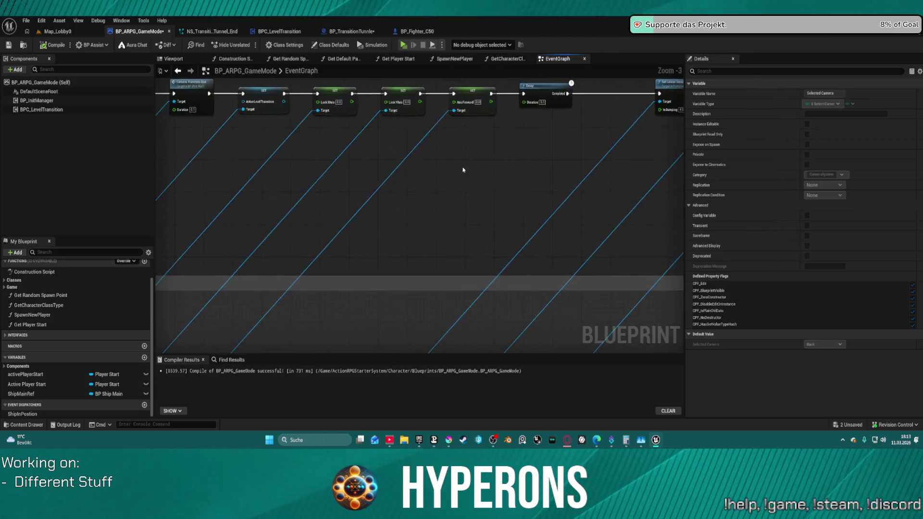
pyautogui.click(362, 31)
pyautogui.moveTo(396, 151)
pyautogui.mouseDown()
pyautogui.moveTo(577, 120)
pyautogui.moveTo(671, 171)
pyautogui.moveTo(282, 176)
pyautogui.moveTo(494, 159)
pyautogui.mouseUp()
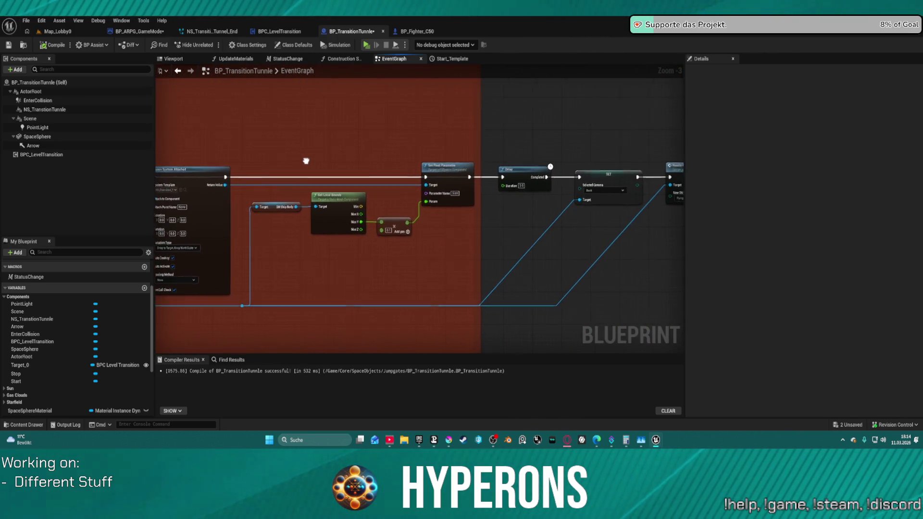
# Rearrange the Set Float Parameter, Delay and Spawn System Attached nodes and inspect SET Selected Camera.
pyautogui.moveTo(310, 161); pyautogui.dragTo(249, 162)
pyautogui.moveTo(397, 168)
pyautogui.mouseDown()
pyautogui.moveTo(384, 206)
pyautogui.moveTo(398, 218)
pyautogui.mouseUp()
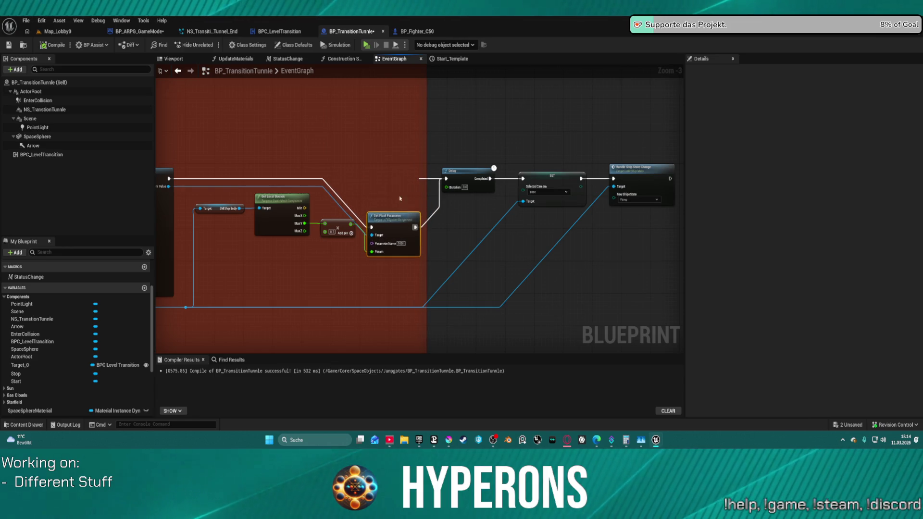
pyautogui.moveTo(469, 183)
pyautogui.mouseDown()
pyautogui.moveTo(488, 164)
pyautogui.moveTo(489, 132)
pyautogui.moveTo(373, 145)
pyautogui.moveTo(686, 193)
pyautogui.mouseUp()
pyautogui.moveTo(409, 214); pyautogui.dragTo(409, 230)
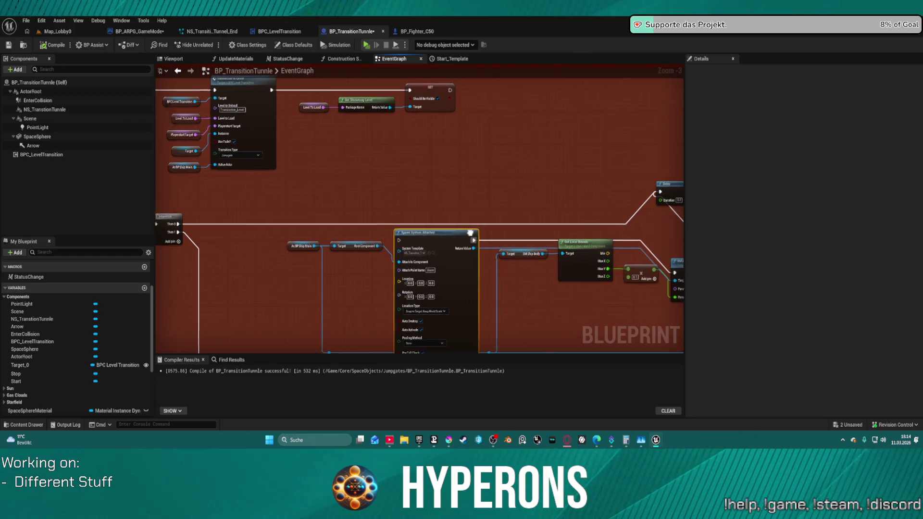
pyautogui.moveTo(577, 230); pyautogui.dragTo(462, 228)
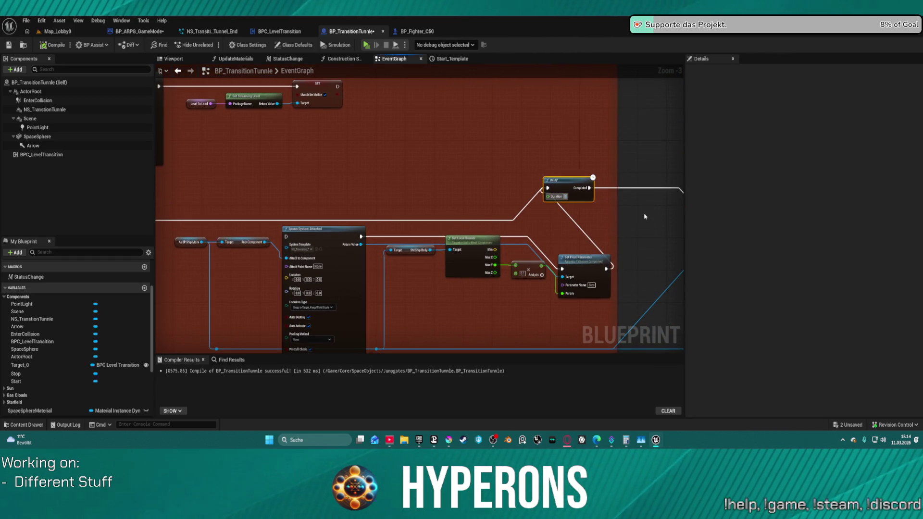
pyautogui.moveTo(646, 216)
pyautogui.mouseDown()
pyautogui.moveTo(632, 225)
pyautogui.moveTo(319, 226)
pyautogui.mouseUp()
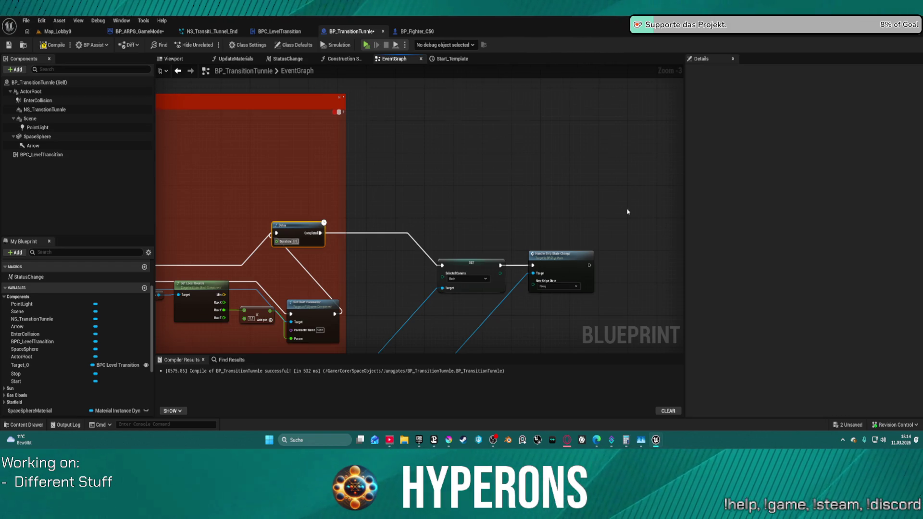
pyautogui.scroll(1, 628, 211)
pyautogui.click(457, 289)
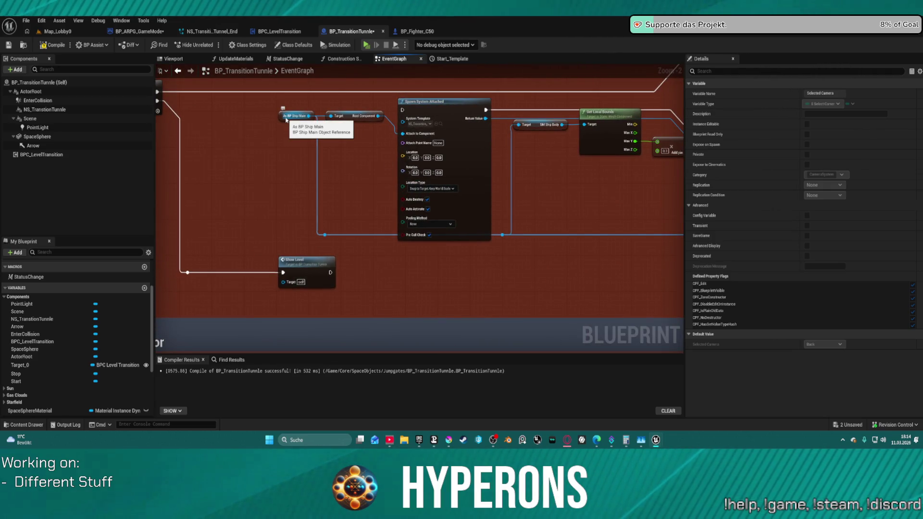
# Move Show Level to the chain's end after Handle Ship State Change, then launch the standalone preview.
pyautogui.moveTo(274, 200)
pyautogui.mouseDown()
pyautogui.moveTo(412, 114)
pyautogui.moveTo(445, 79)
pyautogui.moveTo(382, 161)
pyautogui.moveTo(371, 228)
pyautogui.mouseUp()
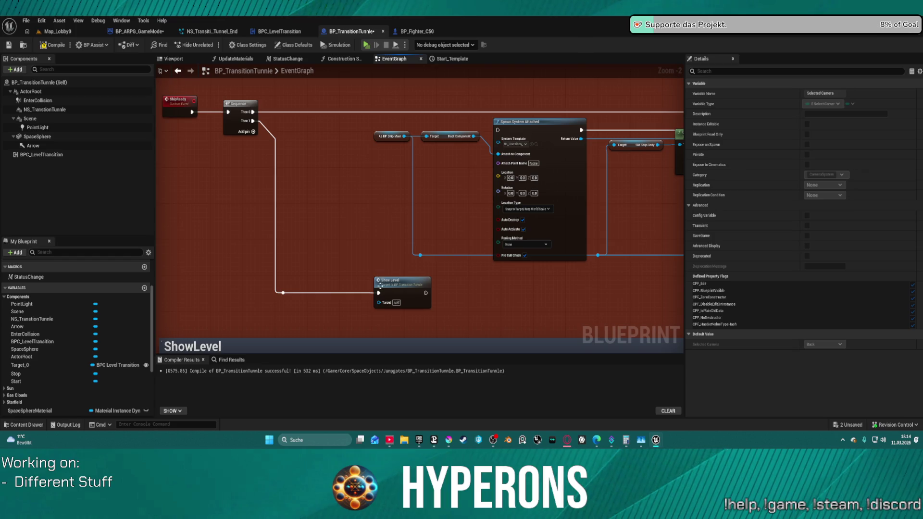
pyautogui.moveTo(379, 286)
pyautogui.mouseDown()
pyautogui.moveTo(327, 241)
pyautogui.moveTo(323, 184)
pyautogui.moveTo(443, 182)
pyautogui.moveTo(416, 200)
pyautogui.moveTo(320, 202)
pyautogui.mouseUp()
pyautogui.scroll(-3, 254, 226)
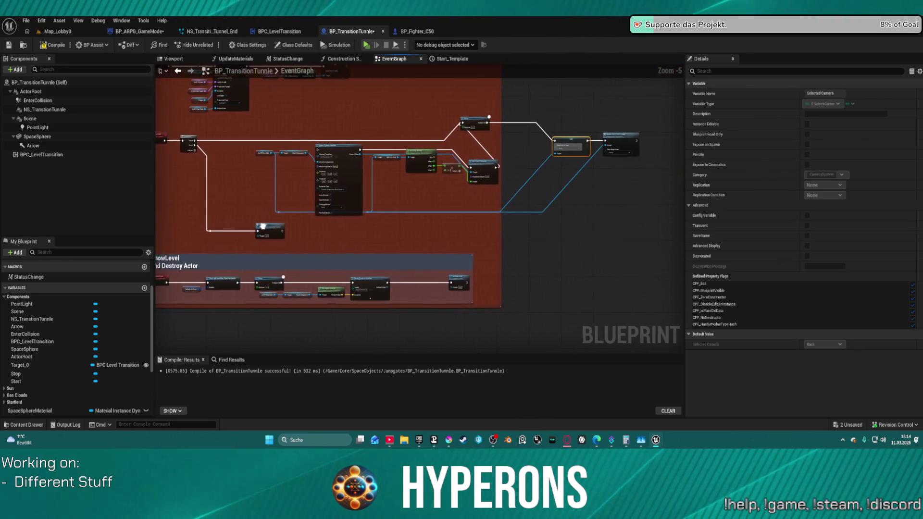
pyautogui.moveTo(254, 226); pyautogui.dragTo(243, 227)
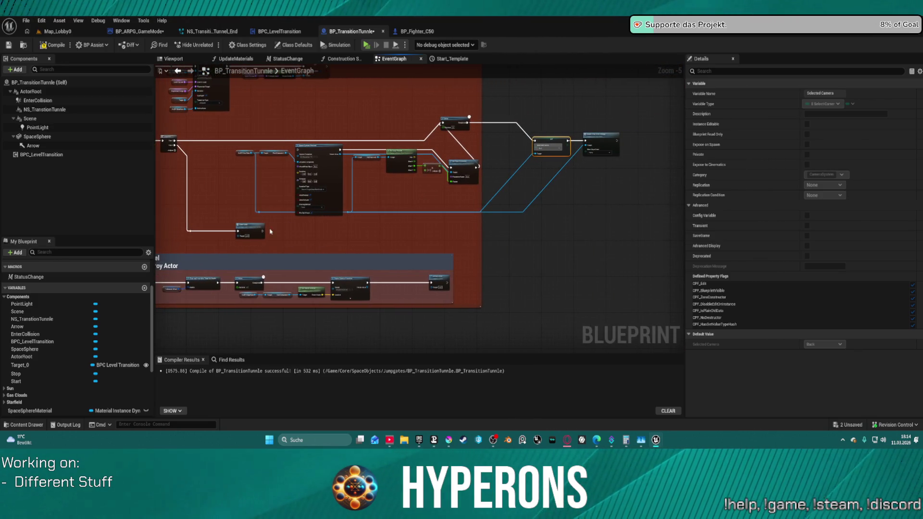
pyautogui.click(214, 234)
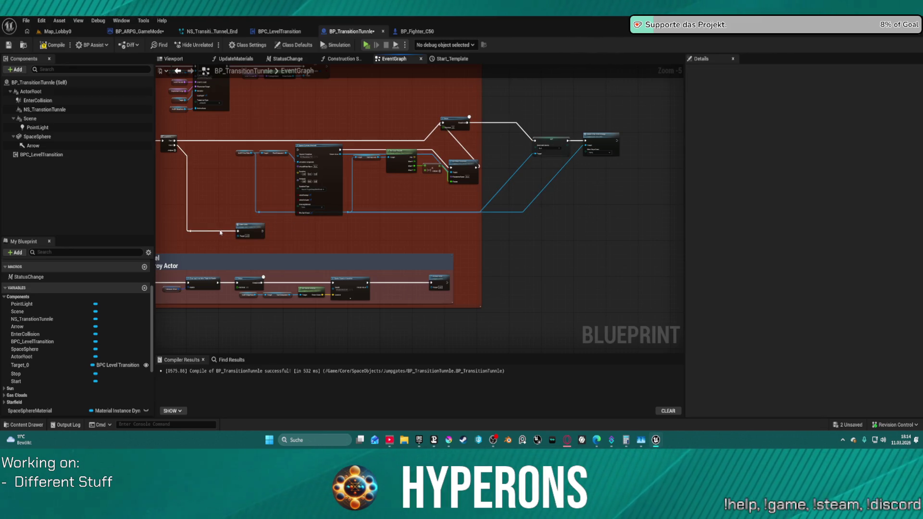
pyautogui.keyDown('alt'); pyautogui.click(220, 233); pyautogui.keyUp('alt')
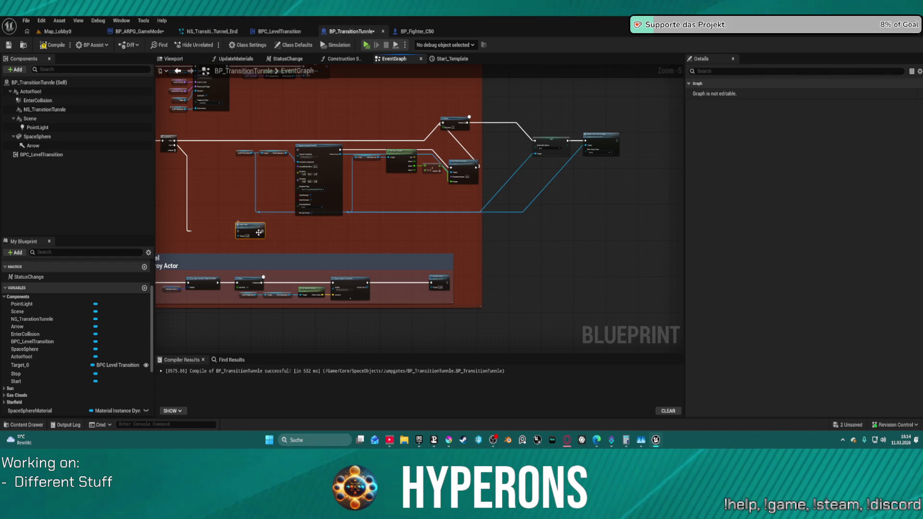
pyautogui.moveTo(468, 240); pyautogui.dragTo(624, 243)
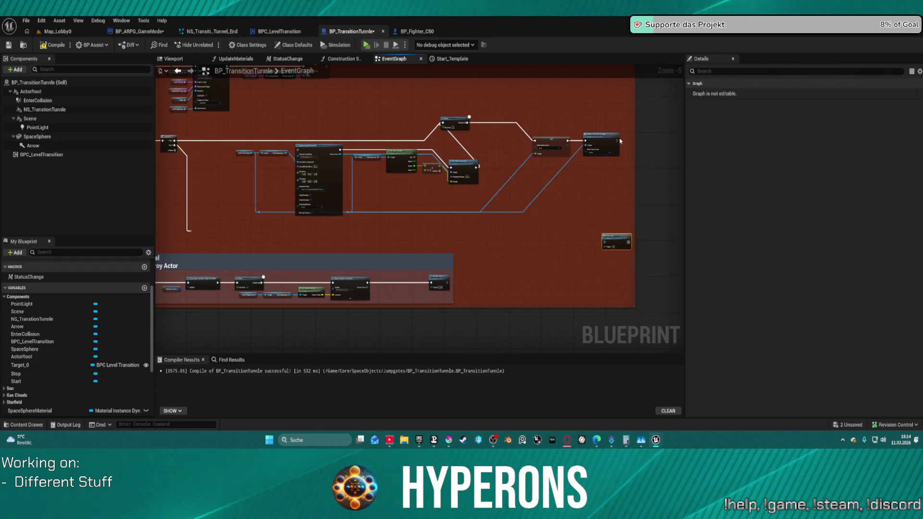
pyautogui.moveTo(617, 141); pyautogui.dragTo(603, 244)
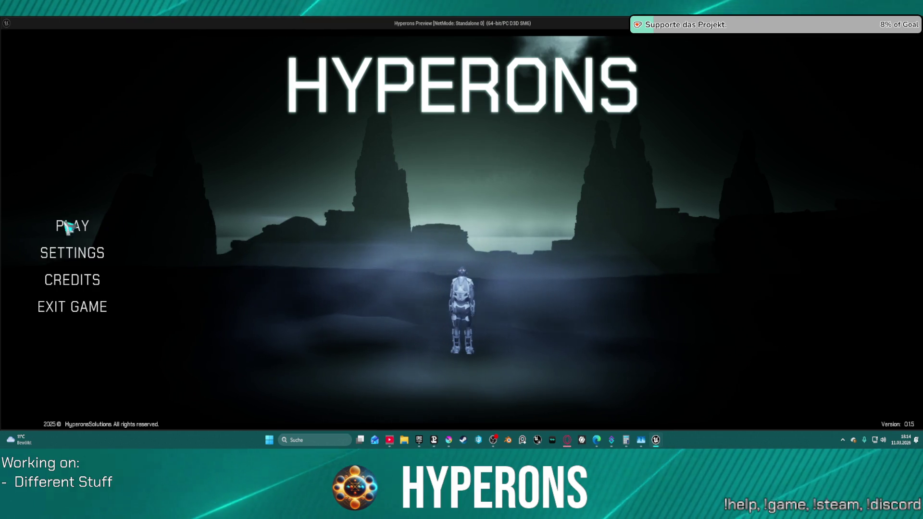
pyautogui.click(67, 226)
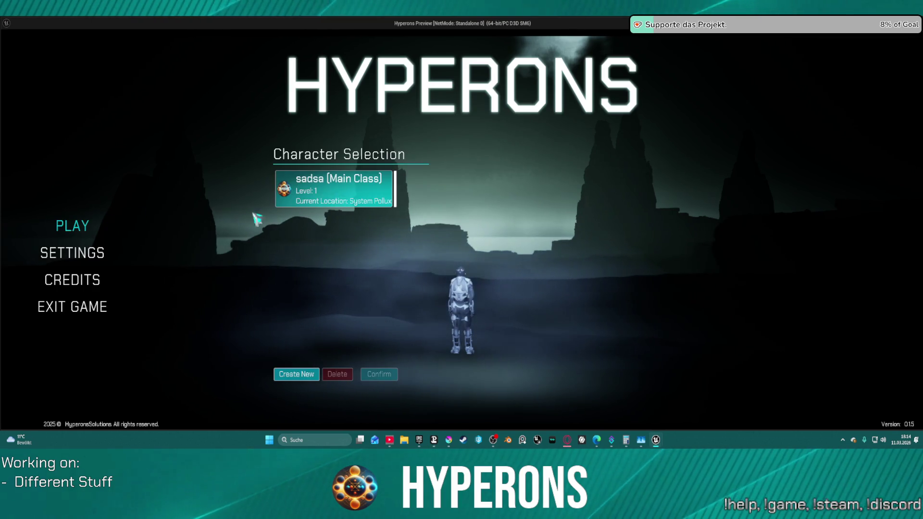
# Start with the existing character, fly to the Pollux gate, raise the shield, and end the session.
pyautogui.click(368, 207)
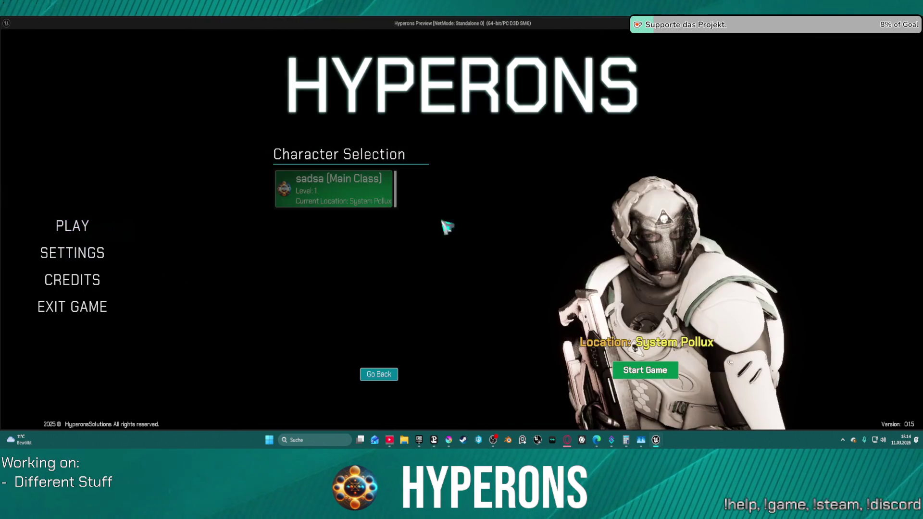
pyautogui.click(645, 370)
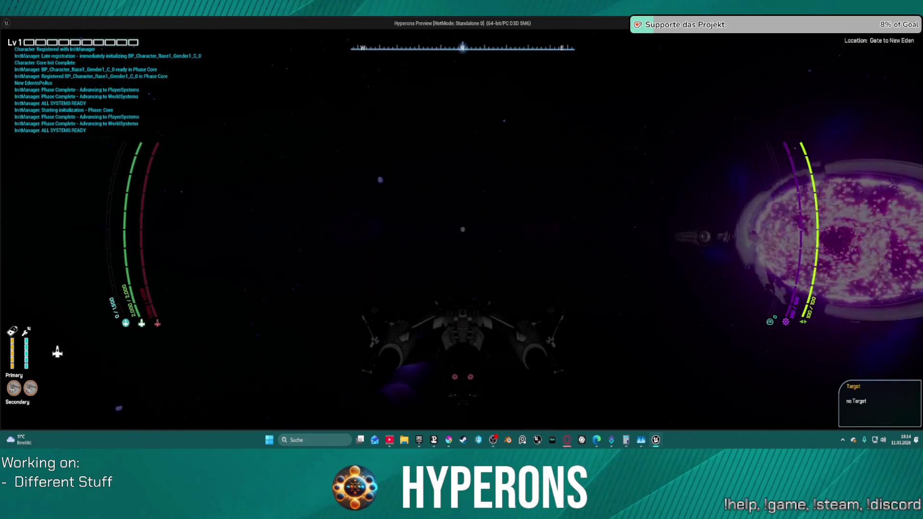
pyautogui.press('w')
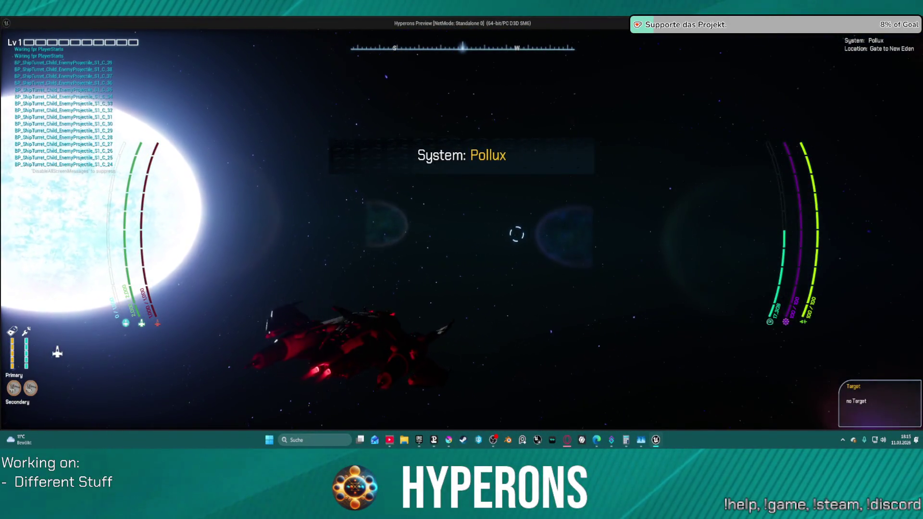
pyautogui.press('e')
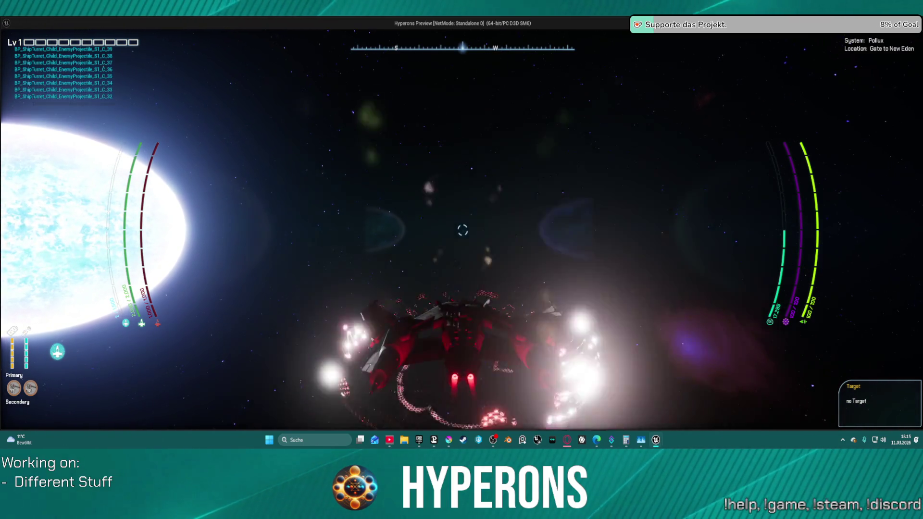
pyautogui.press('Escape')
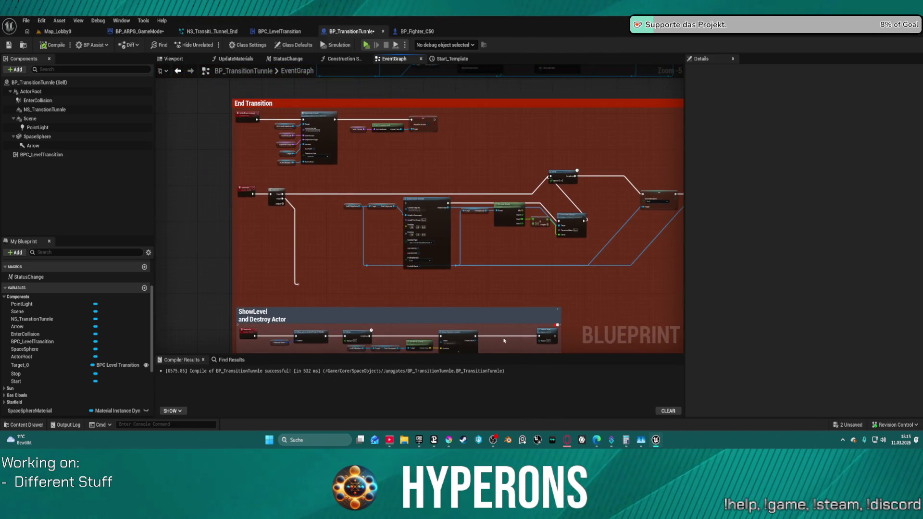
# Wire Then 1 into Spawn System Attached and review the Delay, ship-state, ShowLevel and Destroy Actor chain.
pyautogui.scroll(2, 458, 270)
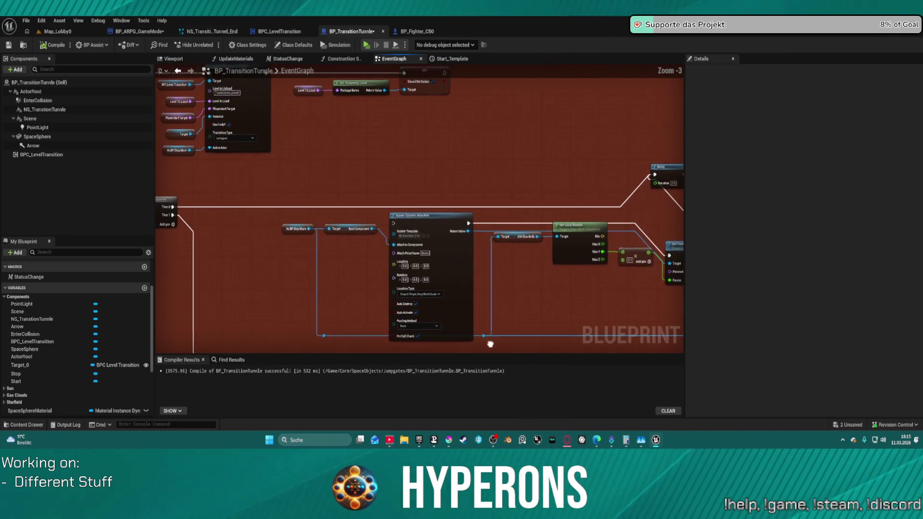
pyautogui.moveTo(394, 224); pyautogui.dragTo(173, 208)
pyautogui.moveTo(545, 227); pyautogui.dragTo(313, 264)
pyautogui.moveTo(374, 272)
pyautogui.mouseDown()
pyautogui.moveTo(529, 287)
pyautogui.moveTo(353, 283)
pyautogui.moveTo(496, 125)
pyautogui.moveTo(376, 97)
pyautogui.moveTo(387, 108)
pyautogui.moveTo(673, 120)
pyautogui.moveTo(755, 72)
pyautogui.mouseUp()
pyautogui.moveTo(411, 353)
pyautogui.mouseDown()
pyautogui.moveTo(423, 177)
pyautogui.moveTo(406, 203)
pyautogui.moveTo(363, 187)
pyautogui.mouseUp()
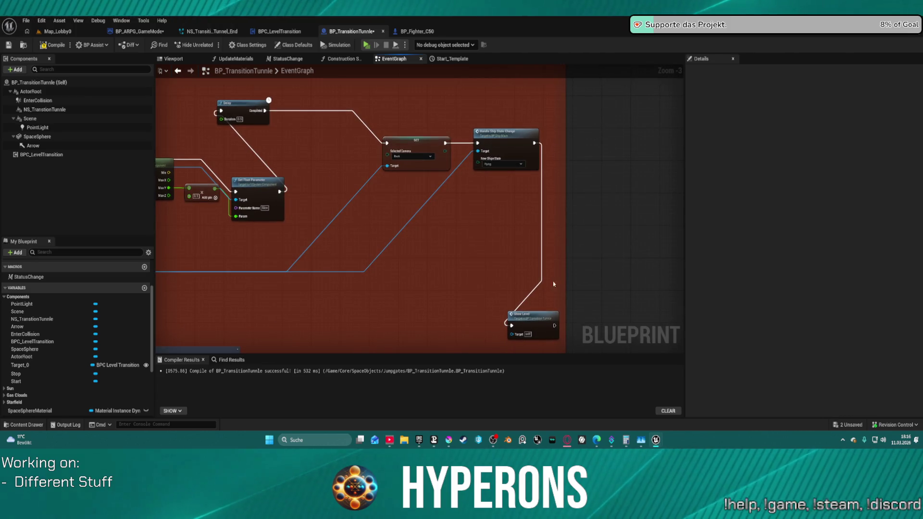
pyautogui.moveTo(537, 285)
pyautogui.mouseDown()
pyautogui.moveTo(608, 224)
pyautogui.moveTo(662, 202)
pyautogui.mouseUp()
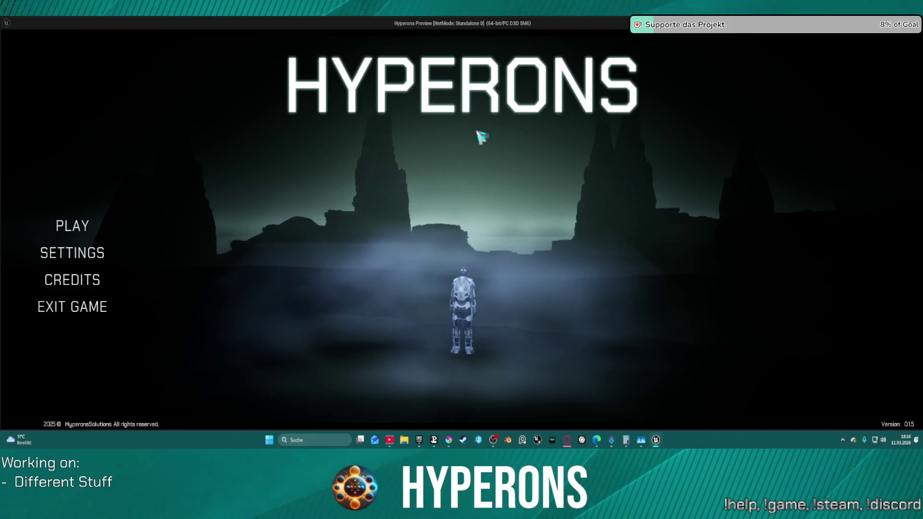
# Start a game with the existing character from the PLAY menu.
pyautogui.click(72, 226)
pyautogui.click(339, 202)
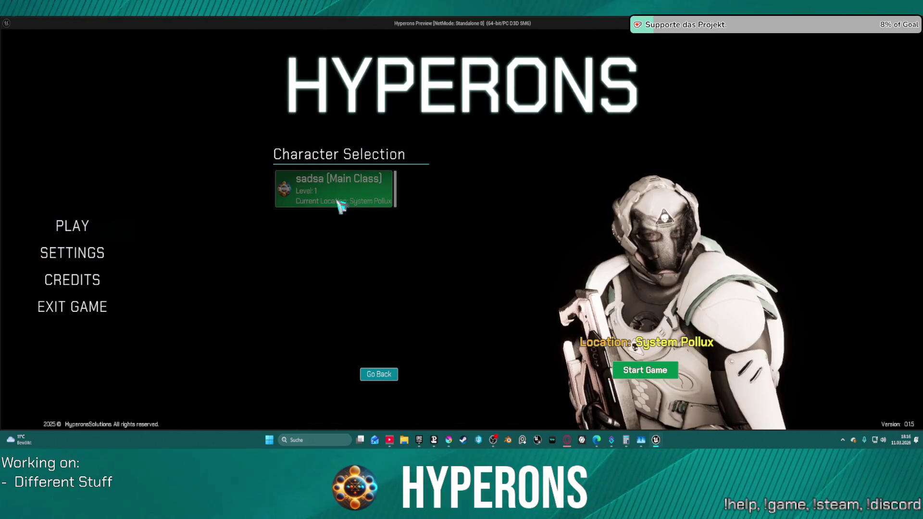
pyautogui.click(650, 373)
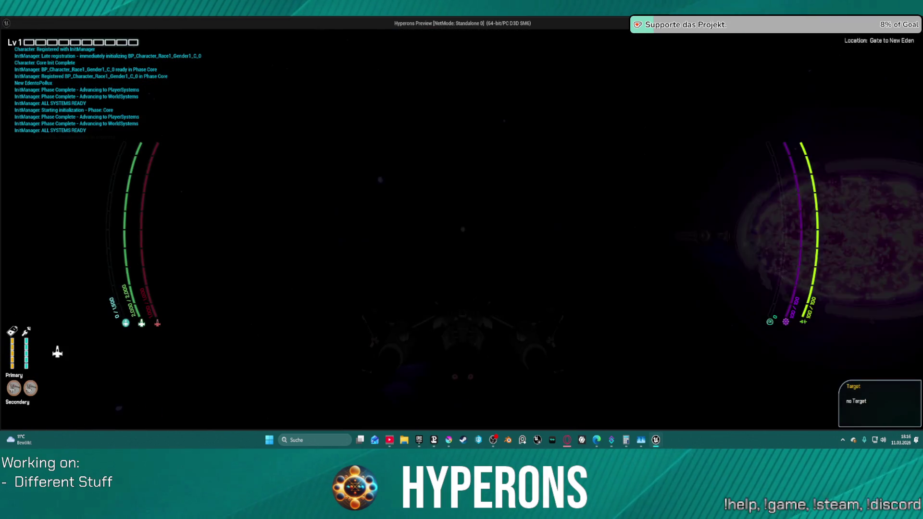
# Steer the ship with D, W and A into the green gate, then exit the preview.
pyautogui.press('d')
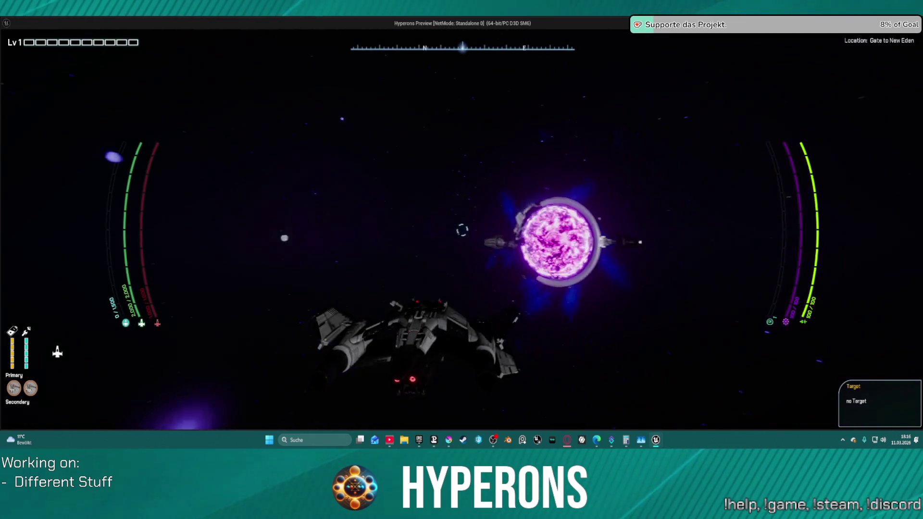
pyautogui.press('w')
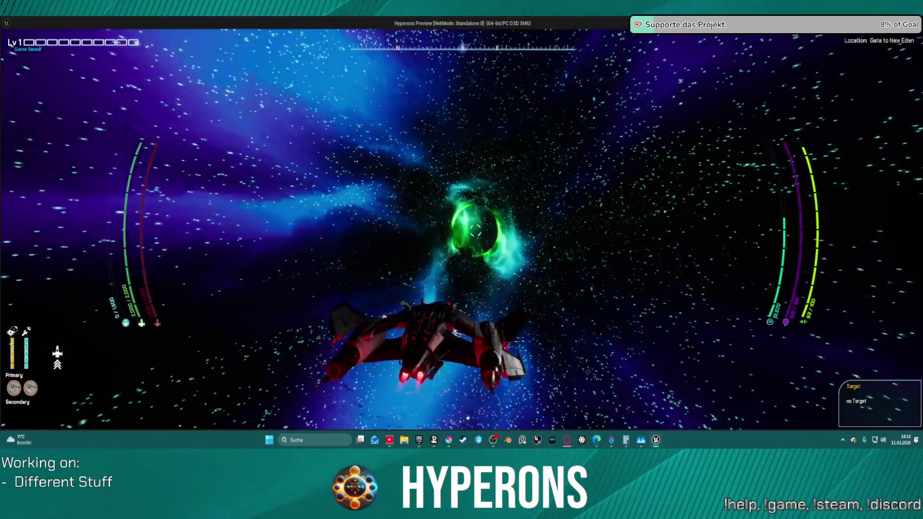
pyautogui.press('a')
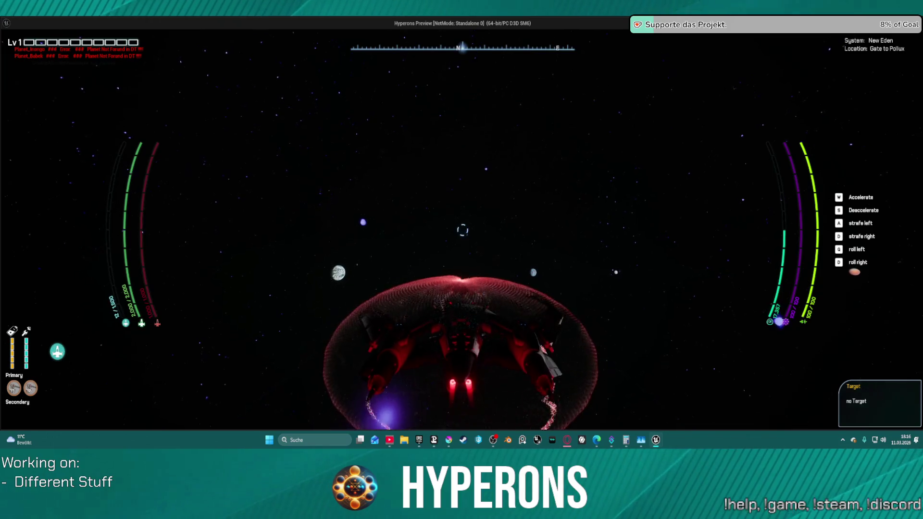
pyautogui.press('Escape')
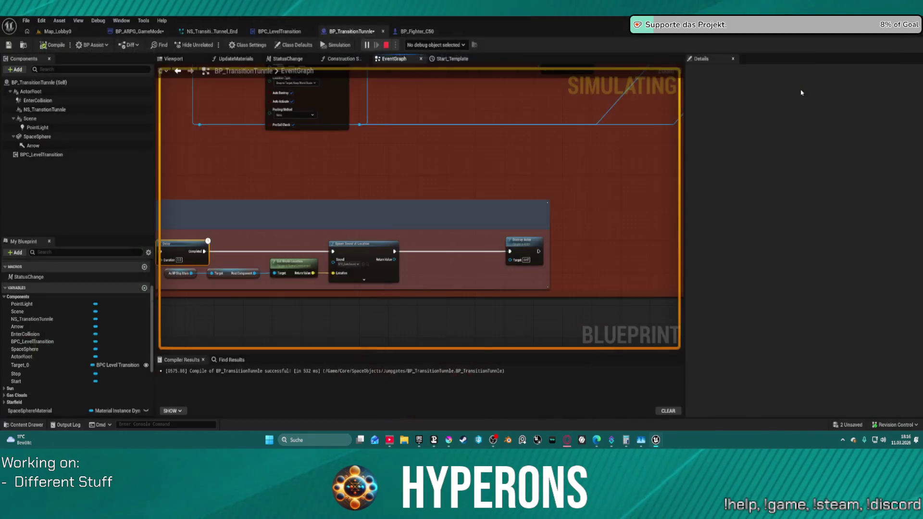
# Find all references to the SpaceSphere component.
pyautogui.scroll(-5, 486, 159)
pyautogui.scroll(6, 440, 262)
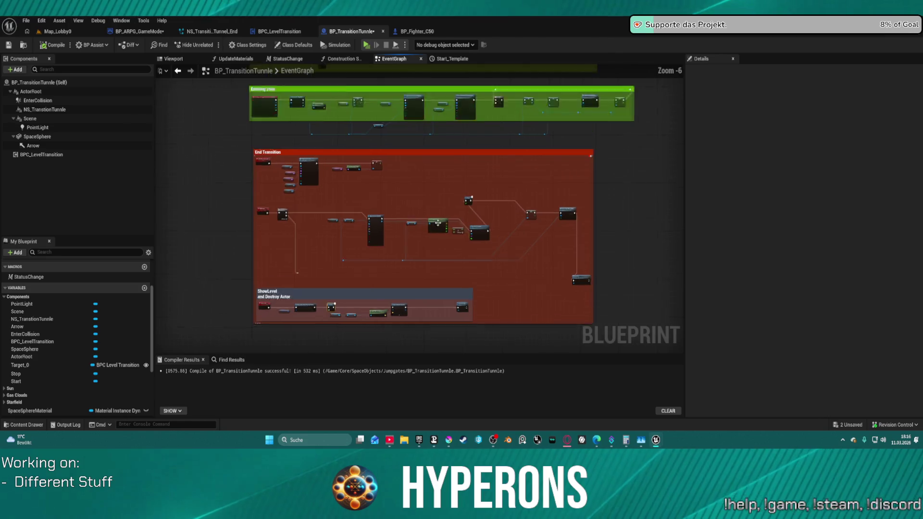
pyautogui.moveTo(455, 196)
pyautogui.mouseDown()
pyautogui.moveTo(391, 173)
pyautogui.moveTo(441, 301)
pyautogui.mouseUp()
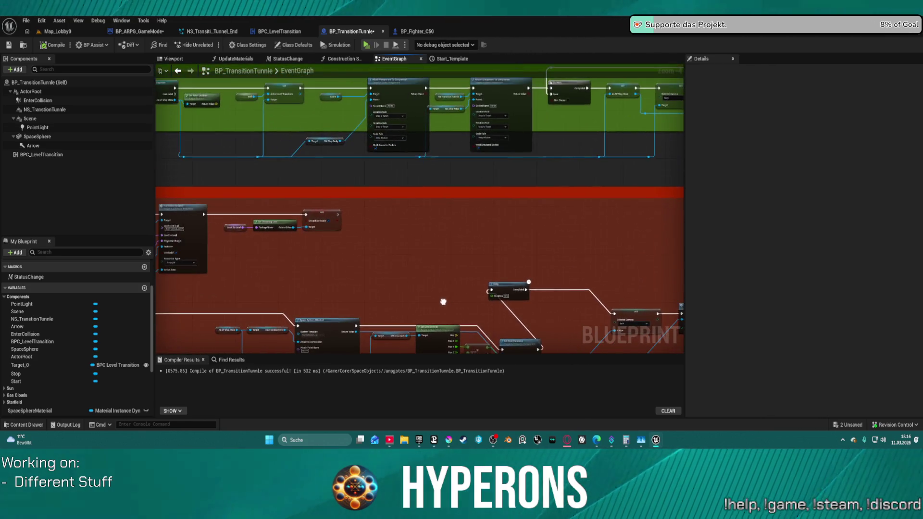
pyautogui.rightClick(49, 138)
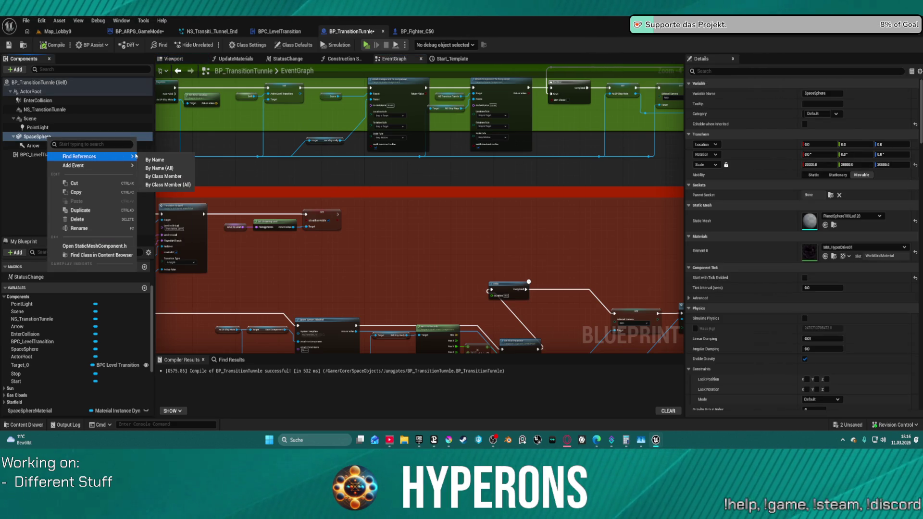
pyautogui.click(160, 160)
# Enlarge the results panel and inspect the Space Sphere node and the StatusChange SpaceSphere getter.
pyautogui.scroll(-3, 423, 208)
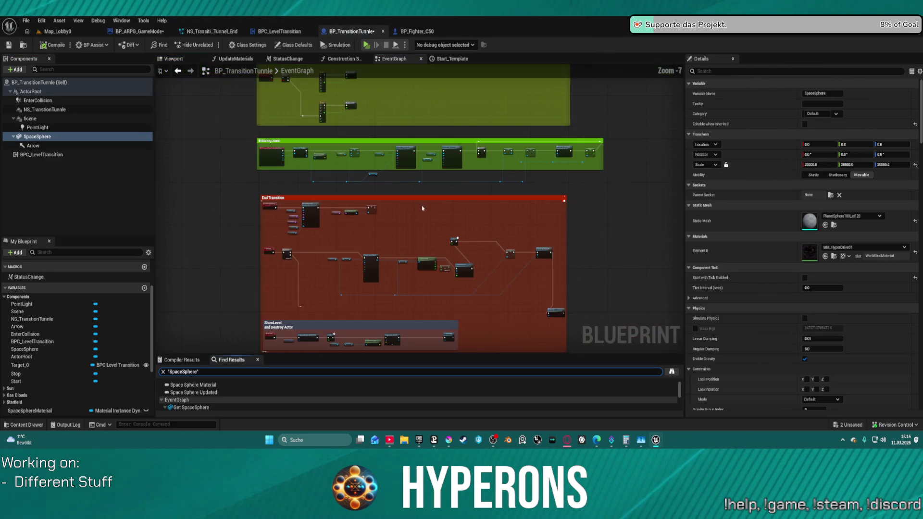
pyautogui.scroll(-3, 190, 399)
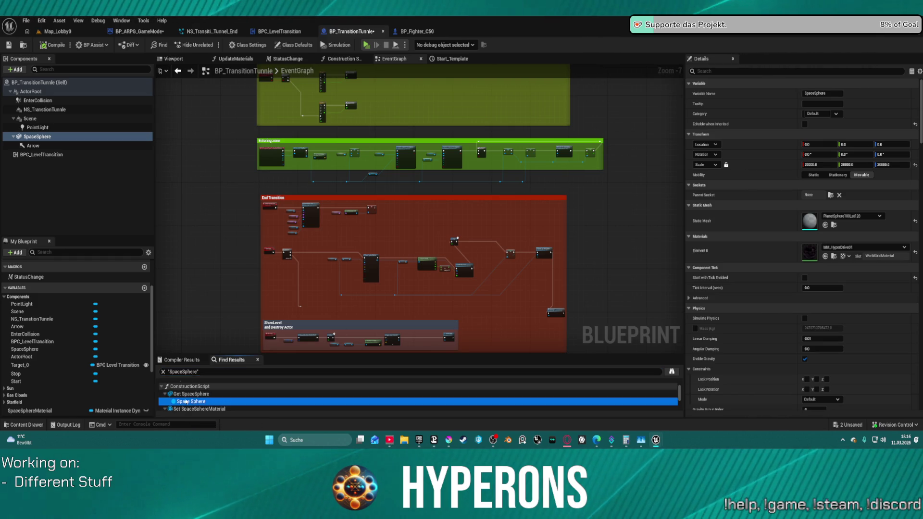
pyautogui.scroll(1, 191, 401)
pyautogui.doubleClick(193, 403)
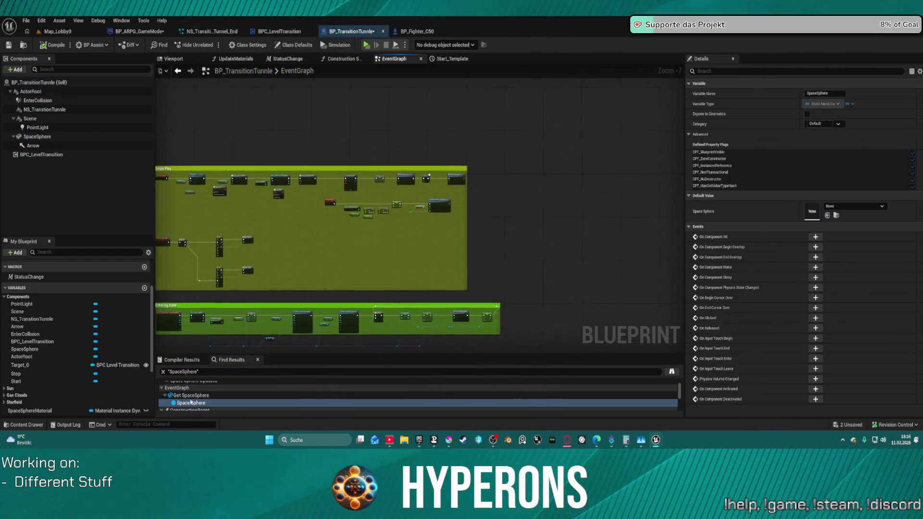
pyautogui.scroll(-2, 319, 268)
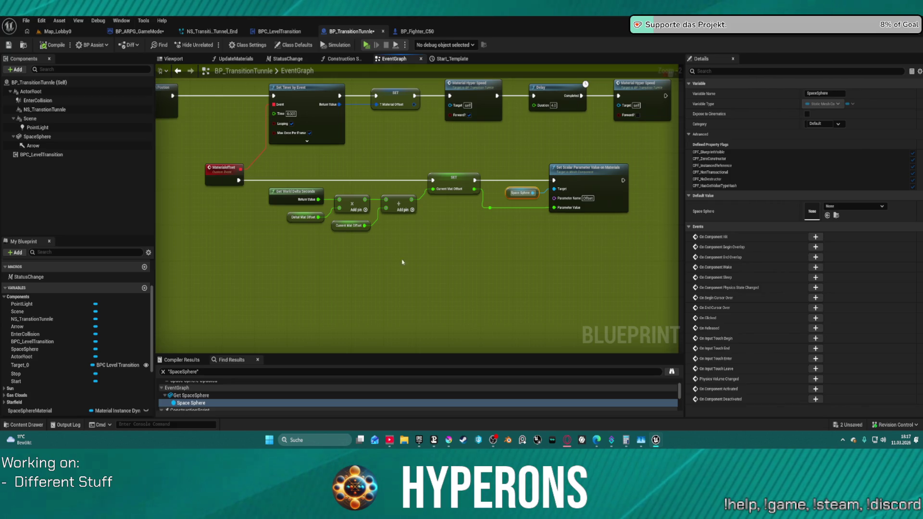
pyautogui.scroll(-5, 258, 394)
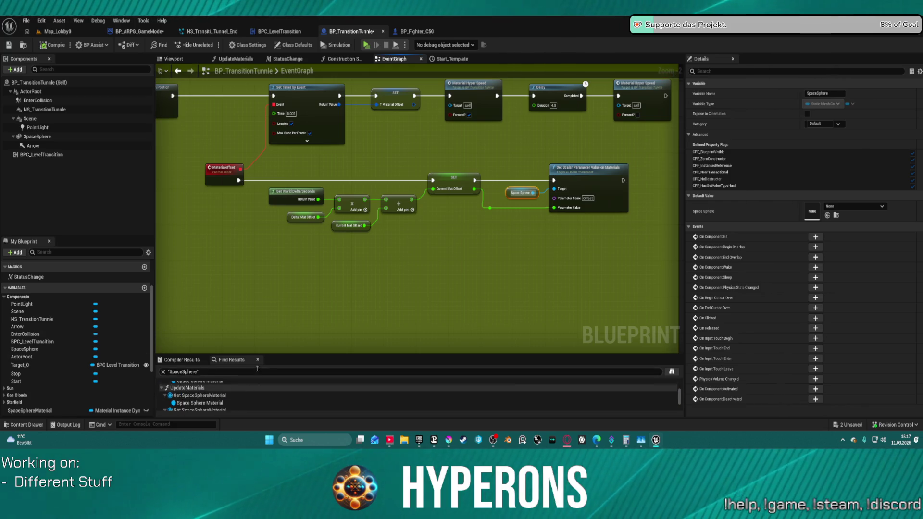
pyautogui.moveTo(306, 354); pyautogui.dragTo(306, 267)
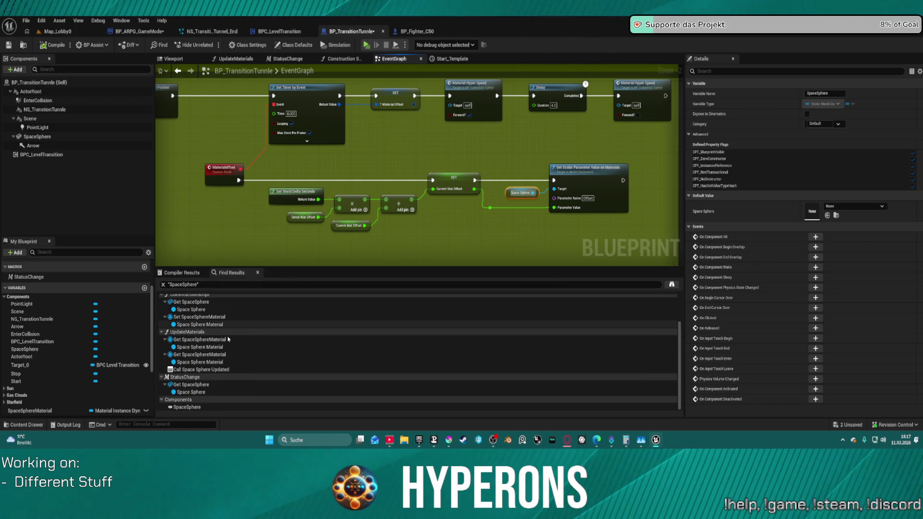
pyautogui.click(201, 388)
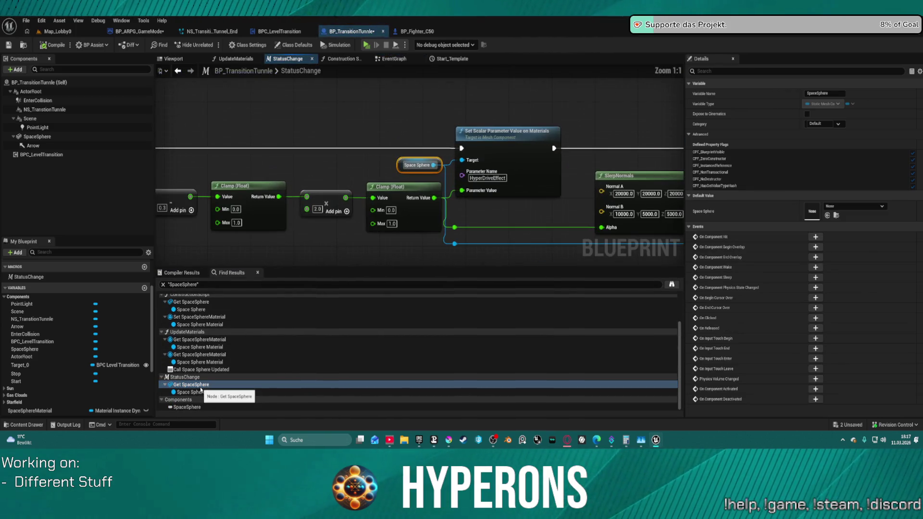
pyautogui.scroll(-4, 438, 154)
pyautogui.scroll(3, 510, 159)
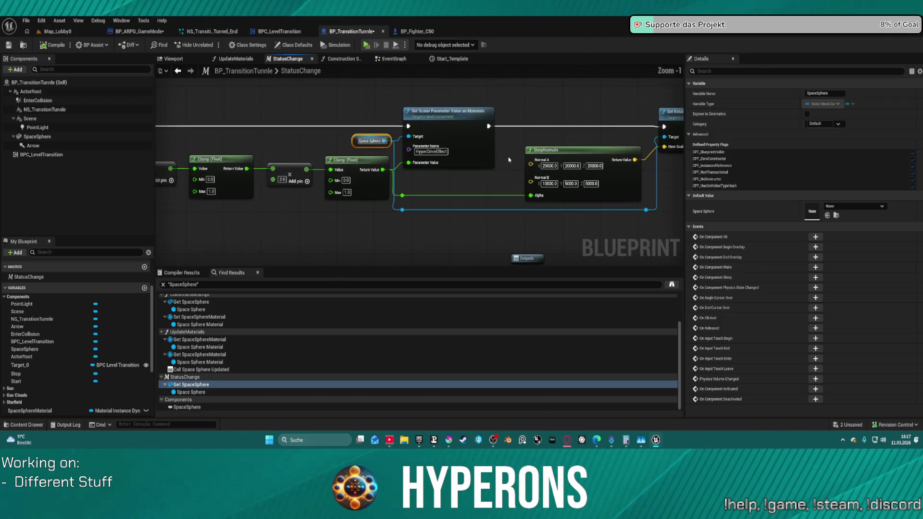
pyautogui.moveTo(422, 199); pyautogui.dragTo(534, 168)
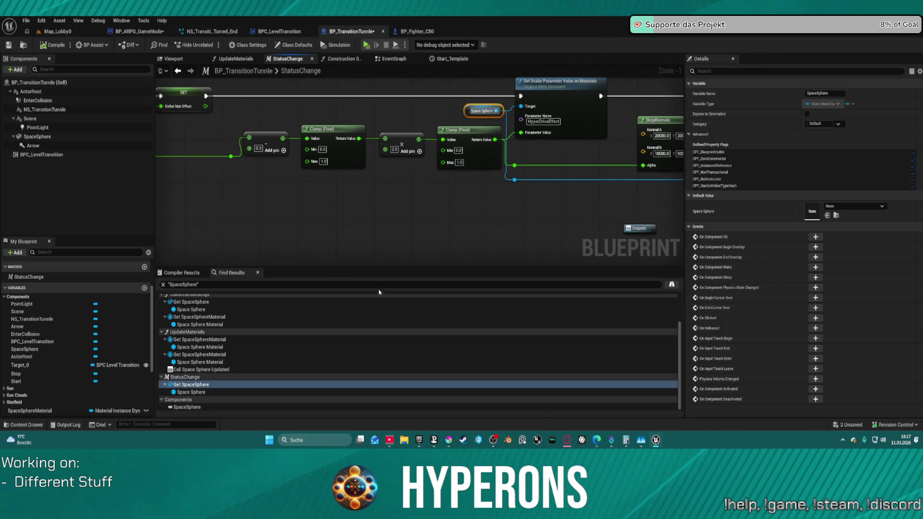
# Inspect the Space Sphere Material references in UpdateMaterials, including the Sequence and vector parameter nodes.
pyautogui.click(192, 392)
pyautogui.click(201, 347)
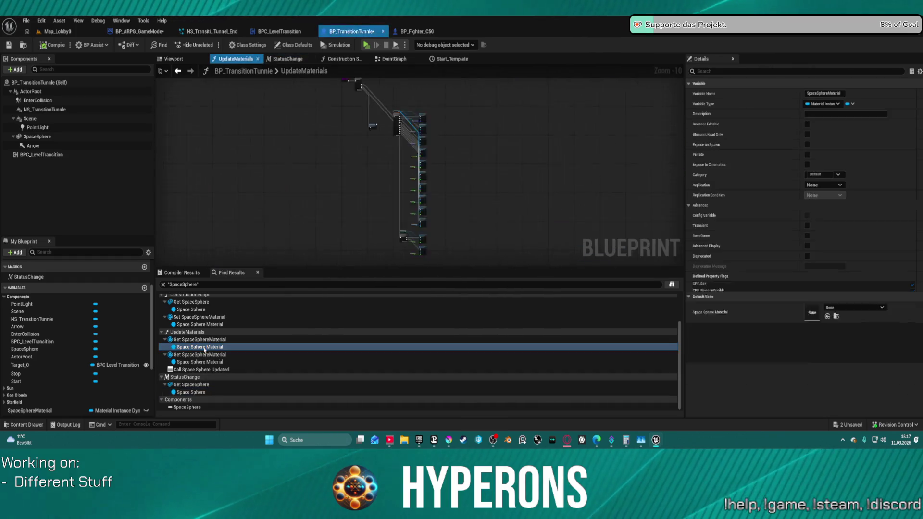
pyautogui.click(203, 362)
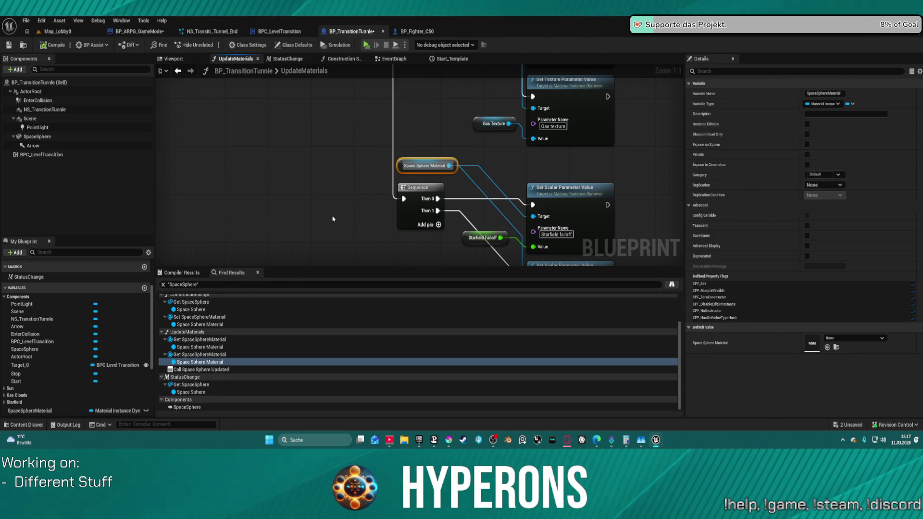
pyautogui.scroll(-2, 333, 219)
pyautogui.scroll(-2, 324, 248)
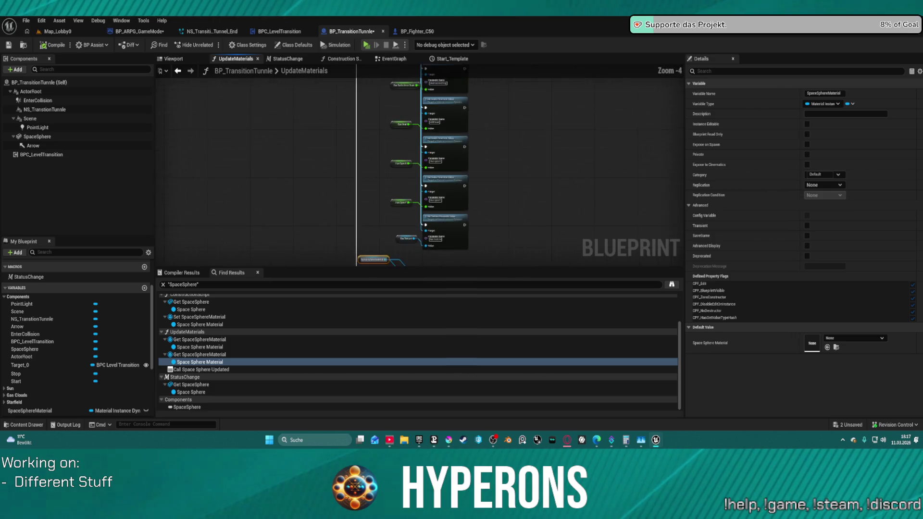
pyautogui.click(201, 339)
pyautogui.scroll(1, 373, 215)
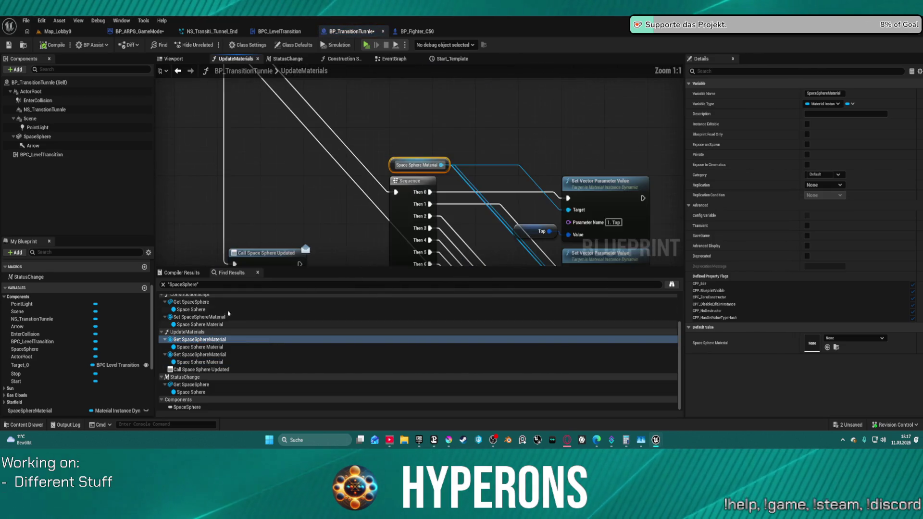
pyautogui.moveTo(373, 215)
pyautogui.mouseDown()
pyautogui.moveTo(381, 151)
pyautogui.moveTo(371, 171)
pyautogui.mouseUp()
pyautogui.scroll(-1, 371, 171)
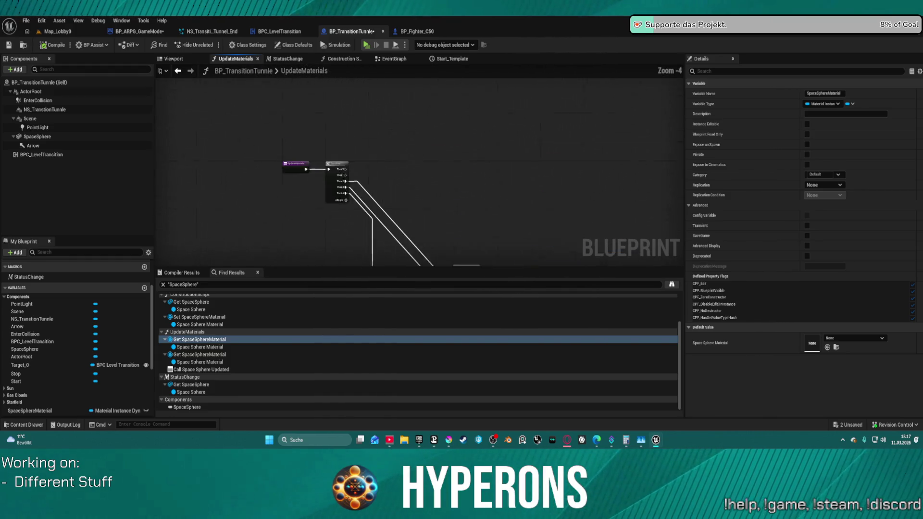
pyautogui.moveTo(413, 266); pyautogui.dragTo(412, 265)
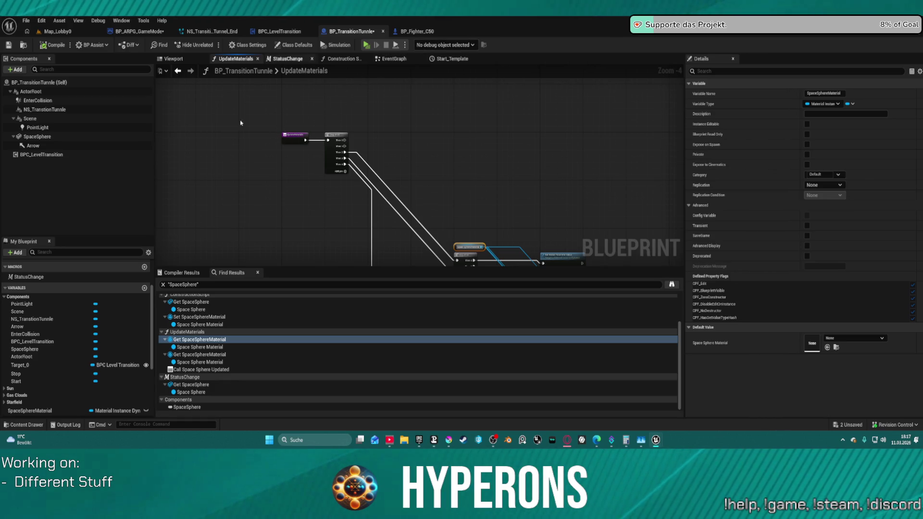
# Delete the Construction Script's Get All Actors, cast, Debug Marker and Sequence nodes.
pyautogui.click(191, 303)
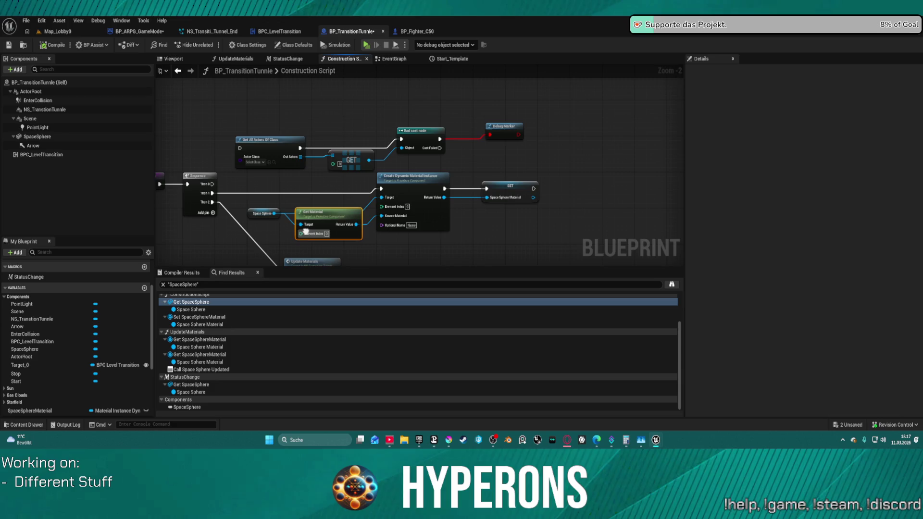
pyautogui.moveTo(306, 232); pyautogui.dragTo(306, 242)
pyautogui.moveTo(255, 107); pyautogui.dragTo(499, 183)
pyautogui.press('Delete')
pyautogui.moveTo(432, 239); pyautogui.dragTo(469, 142)
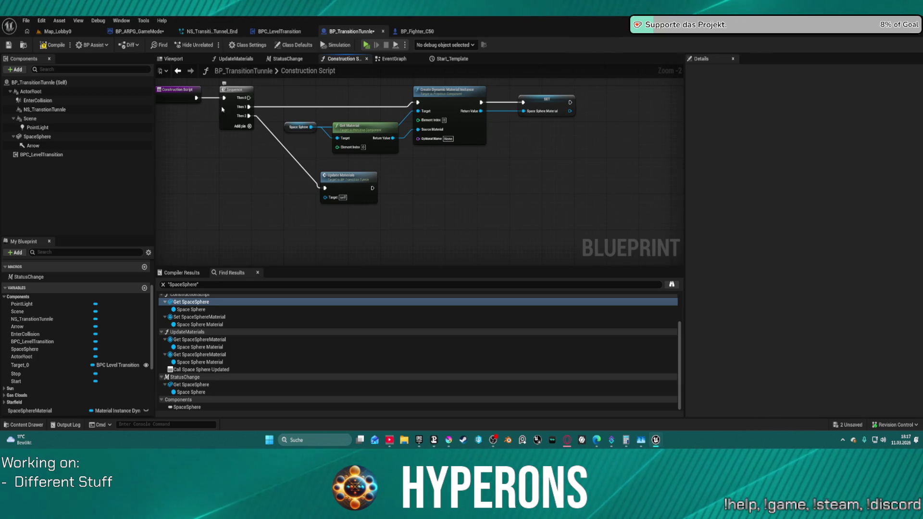
pyautogui.press('Delete')
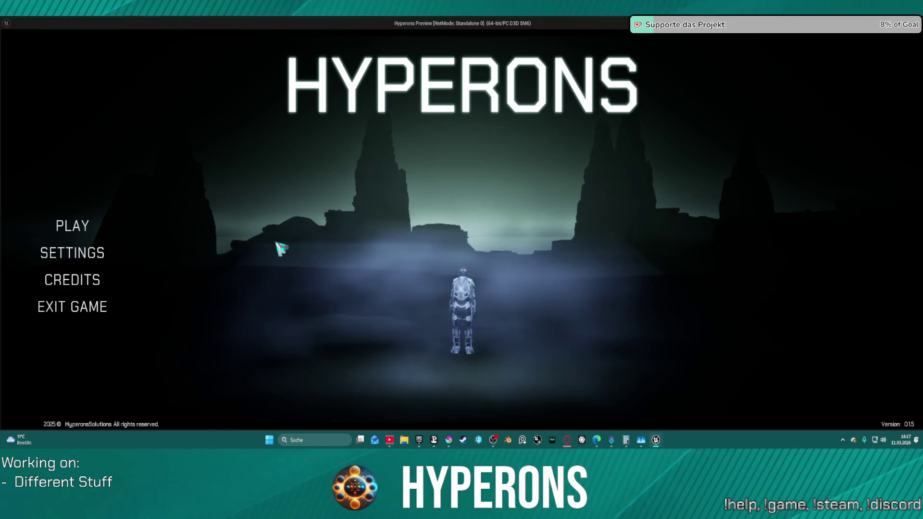
# Play with the existing character, fly toward the purple star, then return to BP_TransitionTunnle.
pyautogui.click(89, 226)
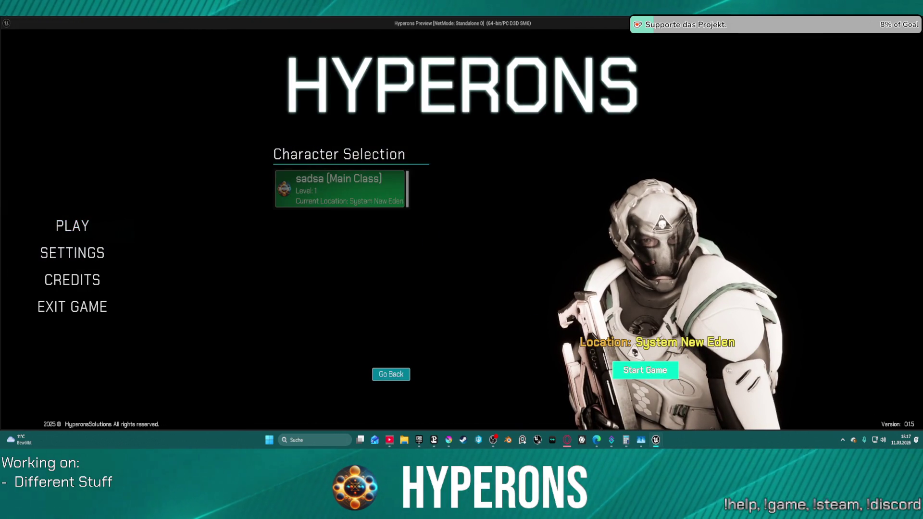
pyautogui.click(646, 370)
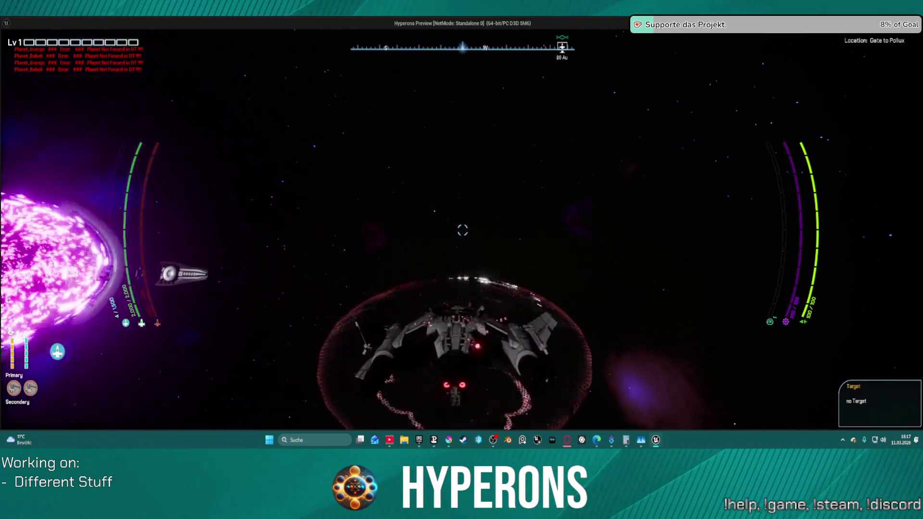
pyautogui.press('w')
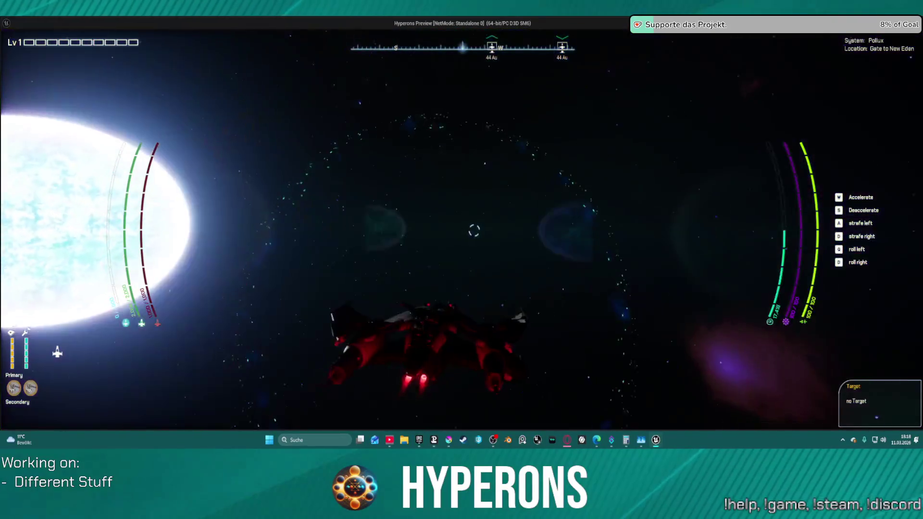
pyautogui.press('Escape')
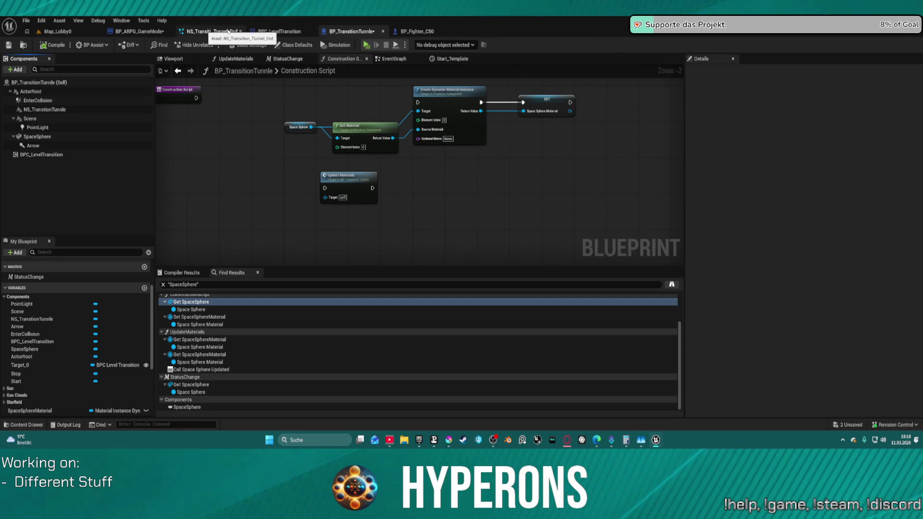
pyautogui.click(288, 35)
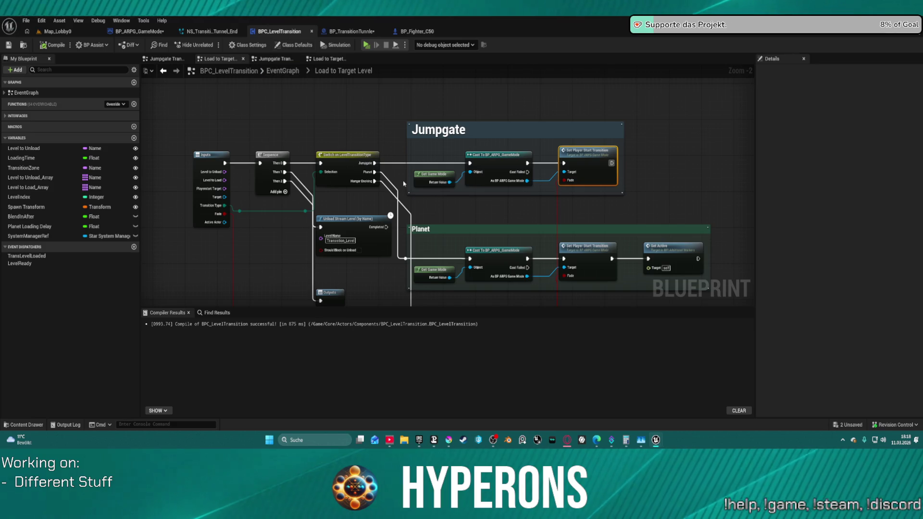
pyautogui.click(357, 35)
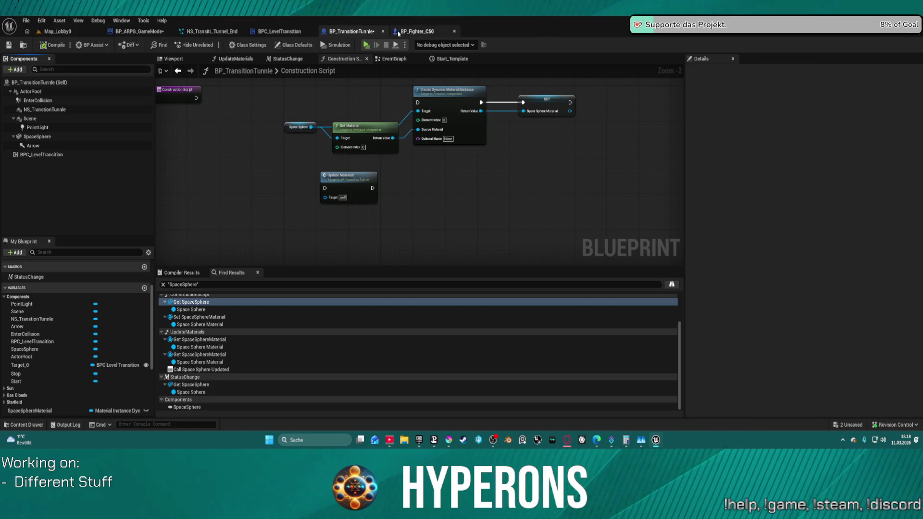
pyautogui.click(131, 32)
pyautogui.moveTo(279, 165)
pyautogui.mouseDown()
pyautogui.moveTo(250, 137)
pyautogui.moveTo(233, 138)
pyautogui.moveTo(261, 151)
pyautogui.mouseUp()
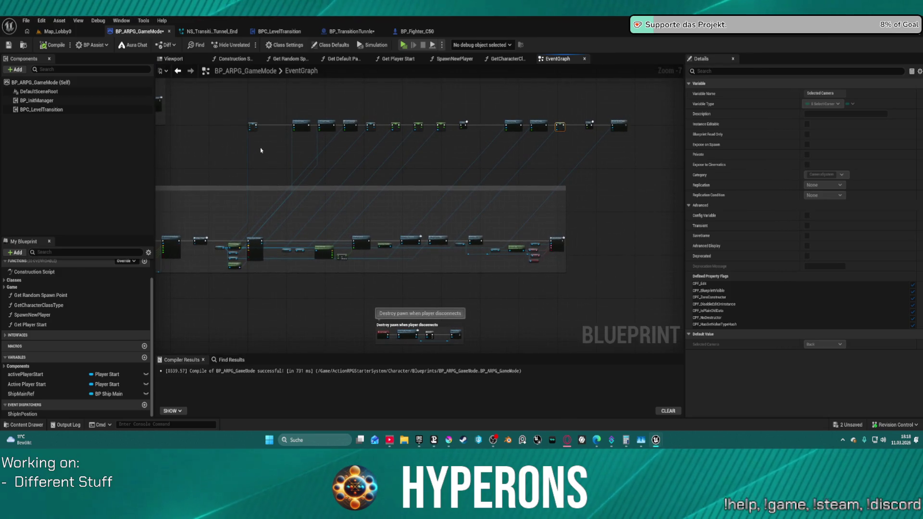
pyautogui.scroll(5, 356, 250)
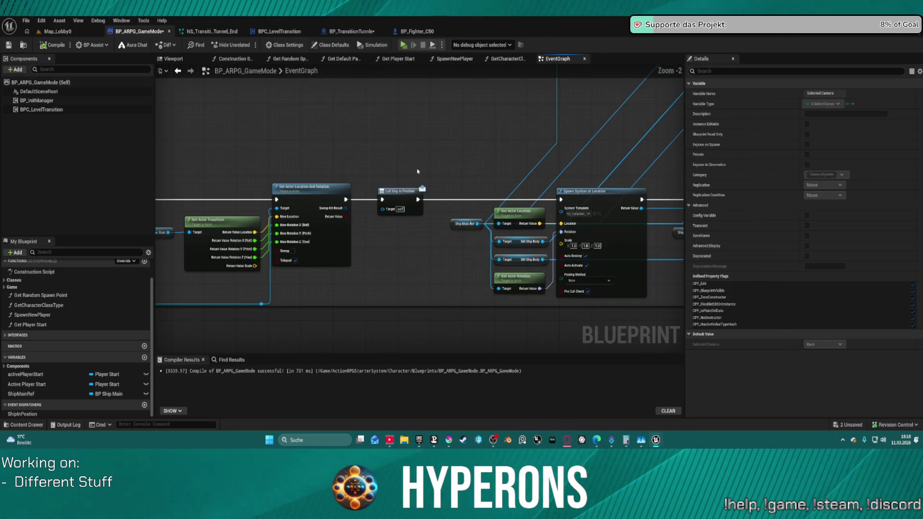
pyautogui.moveTo(393, 199)
pyautogui.mouseDown()
pyautogui.moveTo(392, 101)
pyautogui.moveTo(386, 173)
pyautogui.mouseUp()
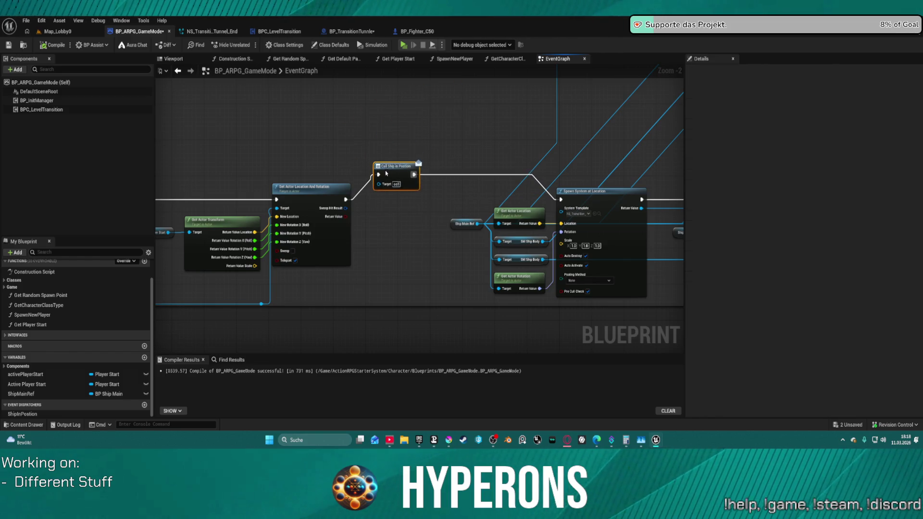
pyautogui.moveTo(496, 158)
pyautogui.mouseDown()
pyautogui.moveTo(363, 117)
pyautogui.moveTo(645, 95)
pyautogui.moveTo(364, 140)
pyautogui.mouseUp()
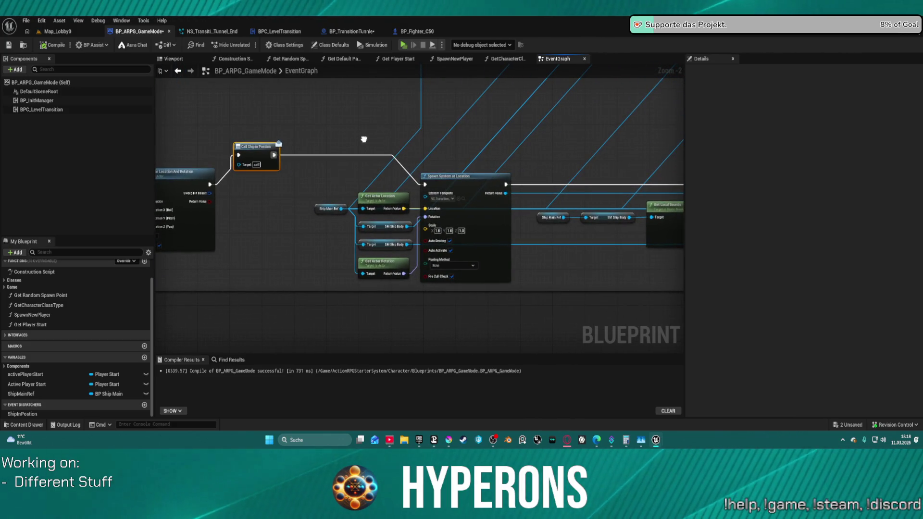
pyautogui.scroll(-3, 364, 139)
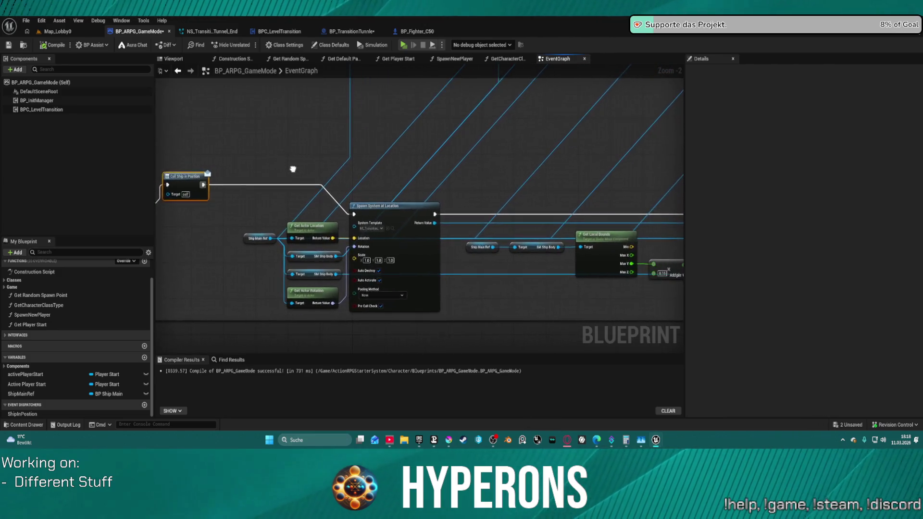
pyautogui.moveTo(290, 176)
pyautogui.mouseDown()
pyautogui.moveTo(231, 181)
pyautogui.moveTo(204, 196)
pyautogui.moveTo(192, 162)
pyautogui.moveTo(14, 167)
pyautogui.moveTo(334, 148)
pyautogui.mouseUp()
pyautogui.scroll(3, 526, 180)
pyautogui.moveTo(624, 227)
pyautogui.mouseDown()
pyautogui.moveTo(341, 225)
pyautogui.moveTo(237, 215)
pyautogui.moveTo(625, 217)
pyautogui.moveTo(594, 220)
pyautogui.mouseUp()
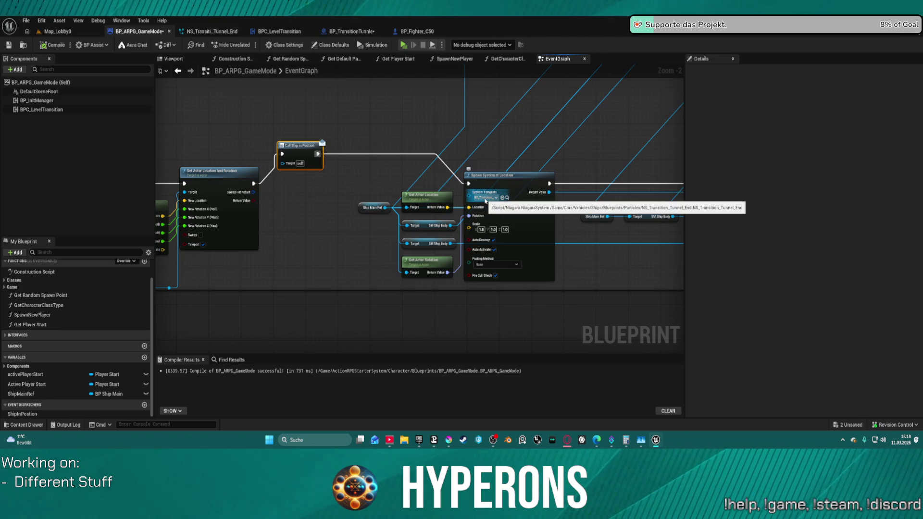
pyautogui.click(485, 202)
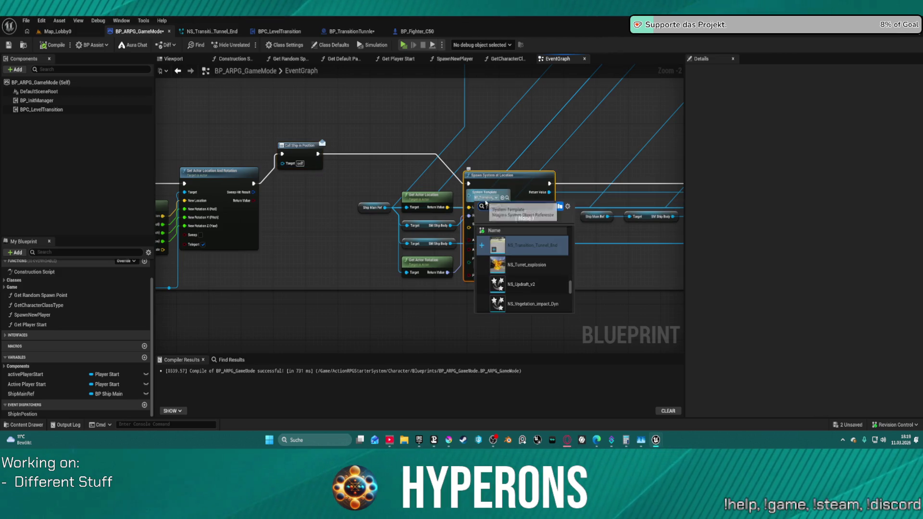
pyautogui.click(396, 126)
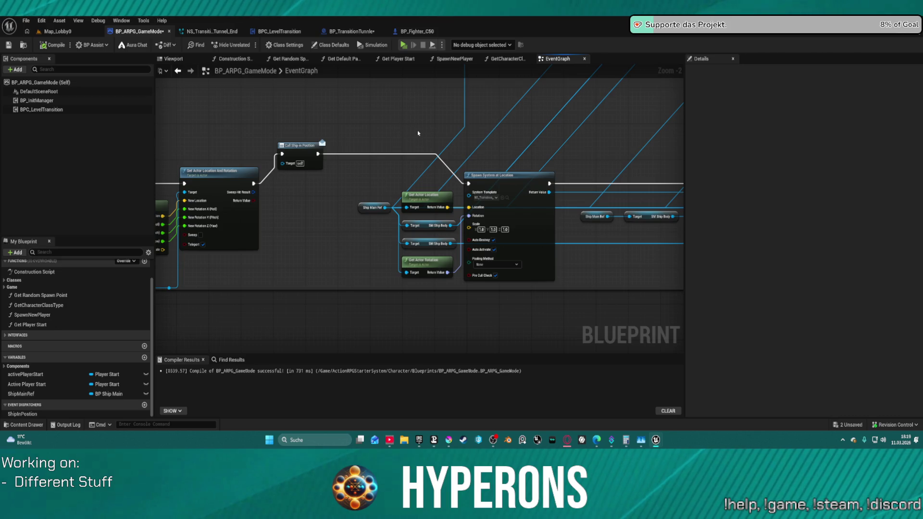
pyautogui.click(211, 32)
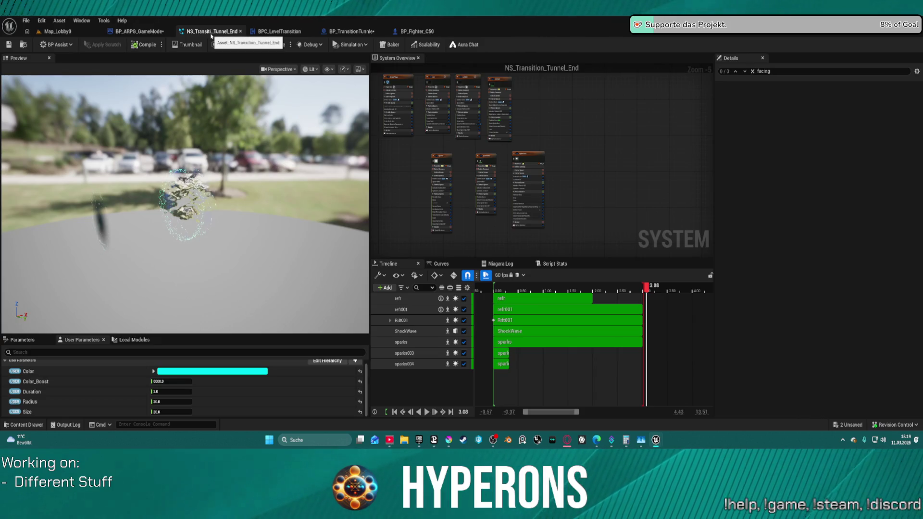
pyautogui.click(139, 32)
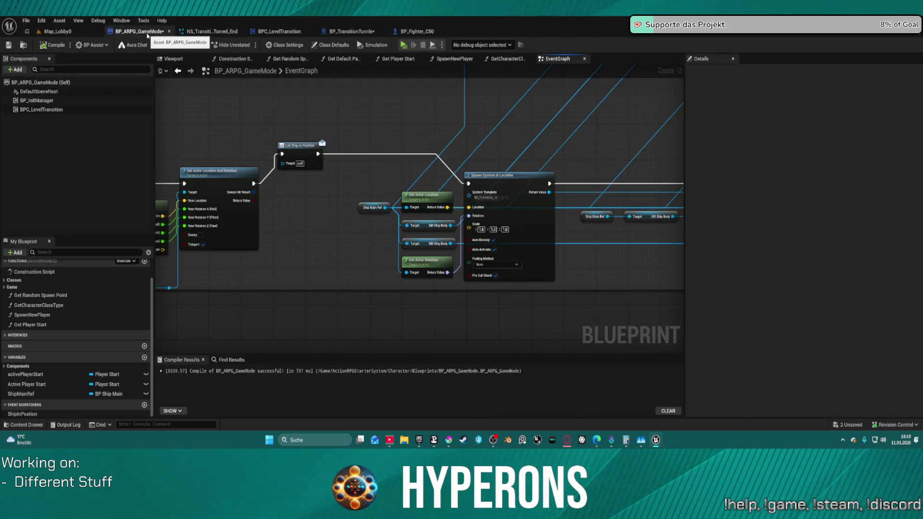
pyautogui.click(413, 31)
pyautogui.click(352, 32)
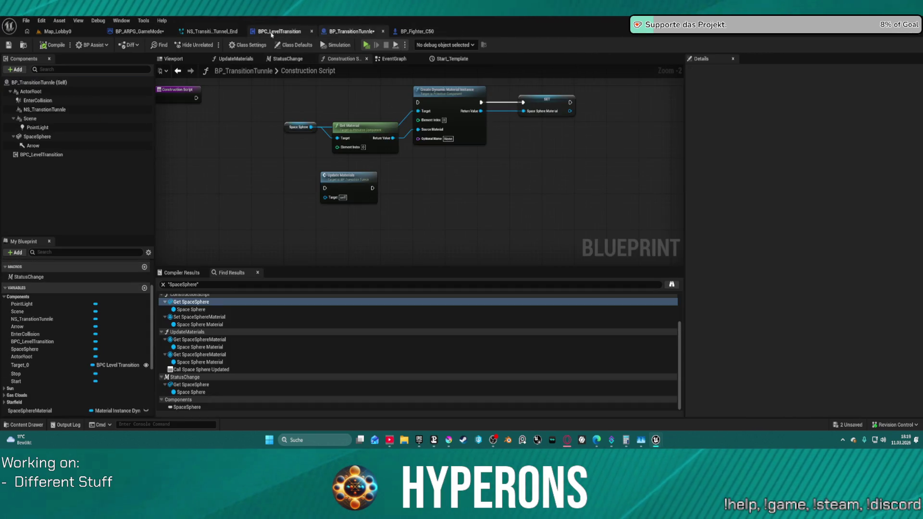
# Bring up BP_TransitionTunnle's event graph and look over it.
pyautogui.scroll(-6, 393, 174)
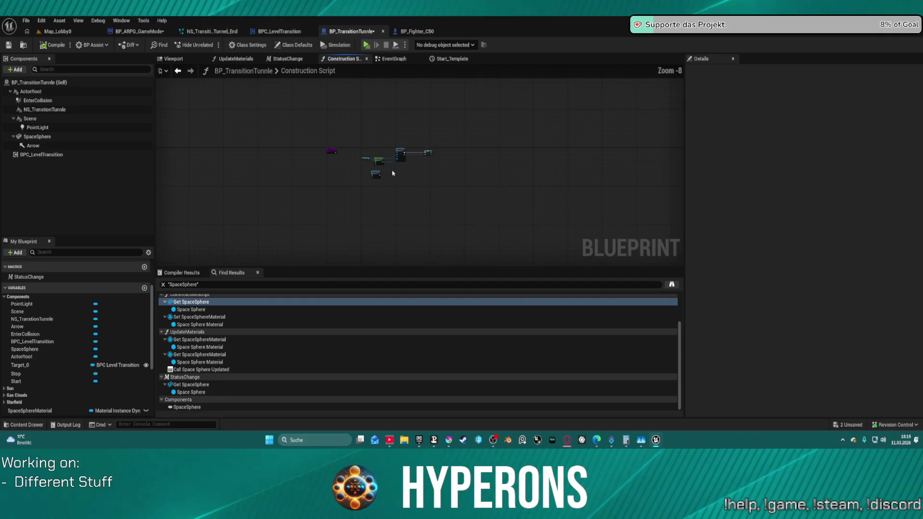
pyautogui.click(413, 60)
pyautogui.scroll(-5, 464, 205)
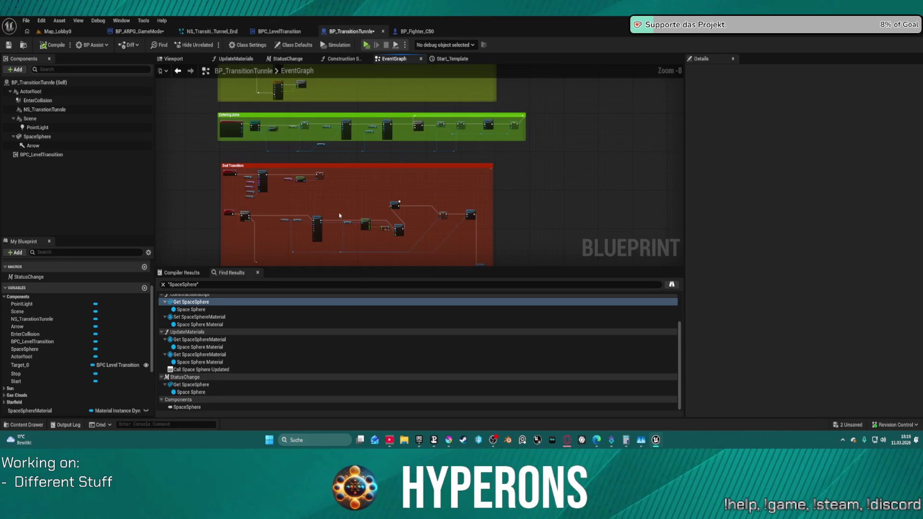
pyautogui.scroll(5, 413, 149)
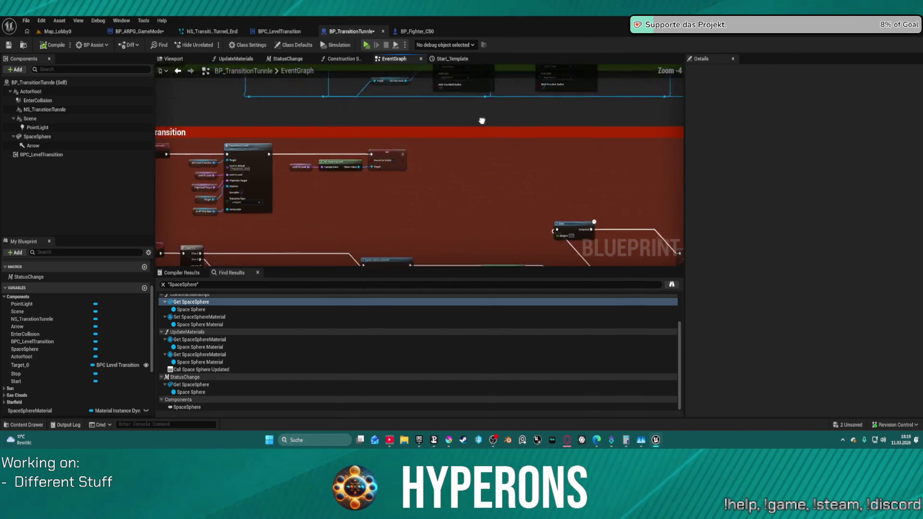
pyautogui.scroll(-4, 361, 82)
pyautogui.scroll(7, 361, 81)
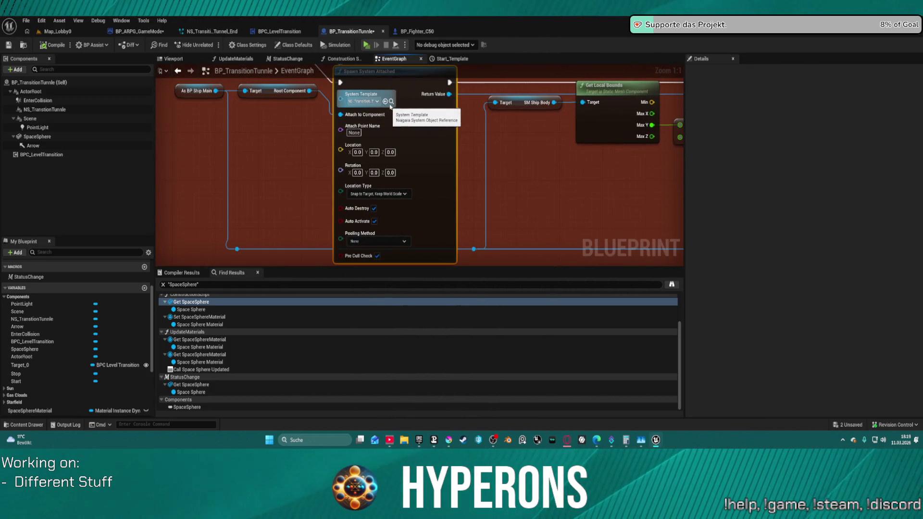
# Locate the spawned NS_Transition Niagara system in the content library and open it.
pyautogui.click(392, 102)
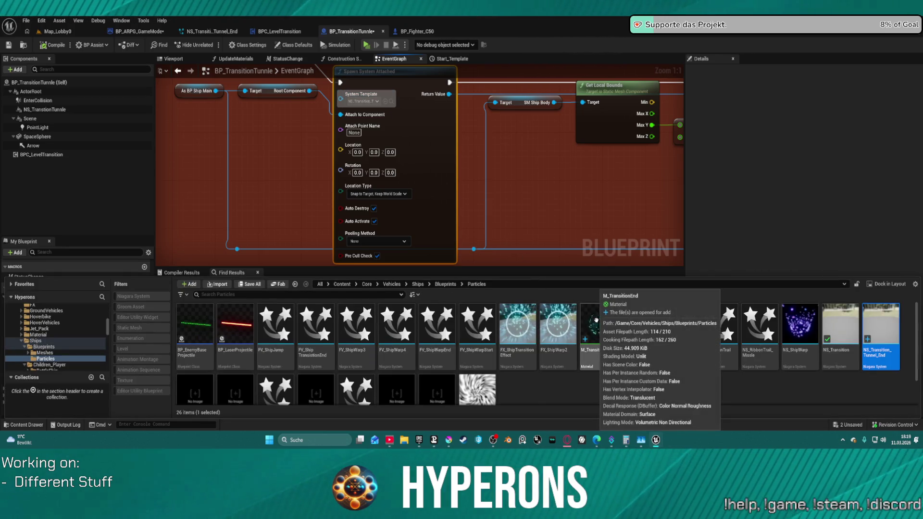
pyautogui.click(844, 328)
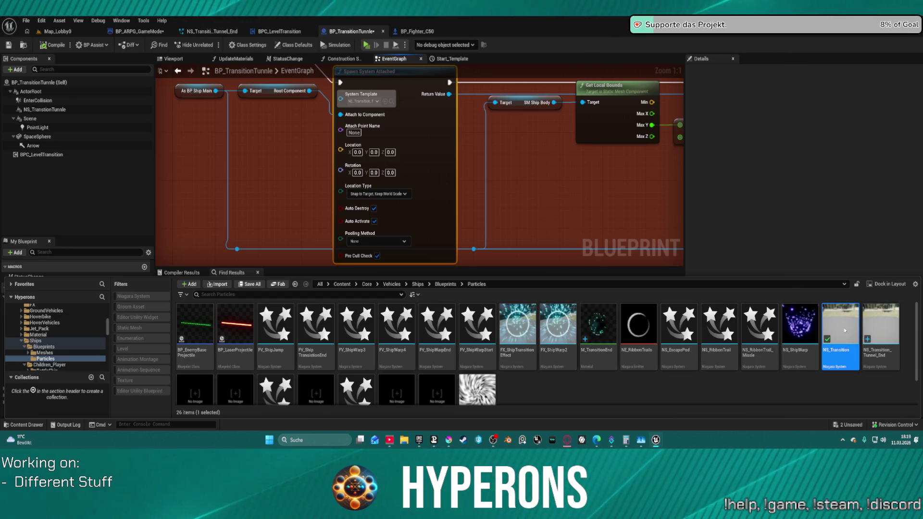
pyautogui.doubleClick(845, 331)
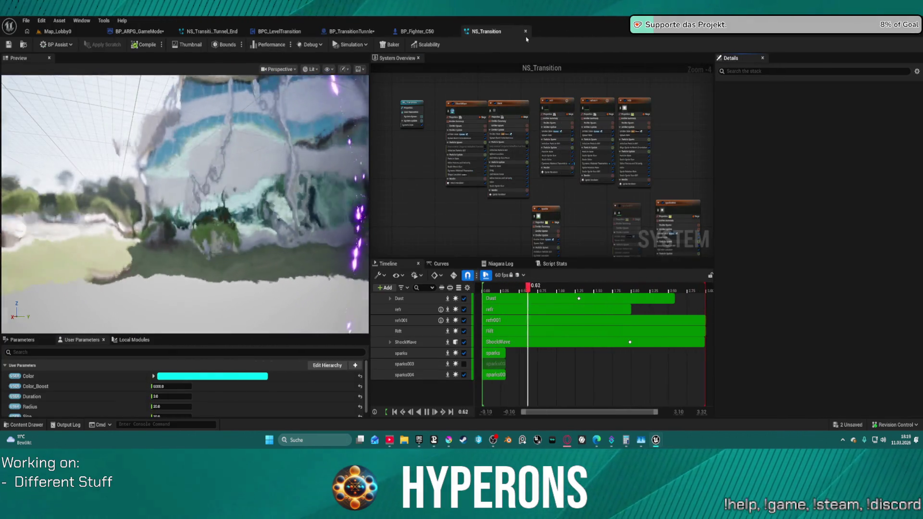
# Close NS_Transition and switch back to the BP_TransitionTunnle event graph.
pyautogui.click(526, 32)
pyautogui.click(58, 31)
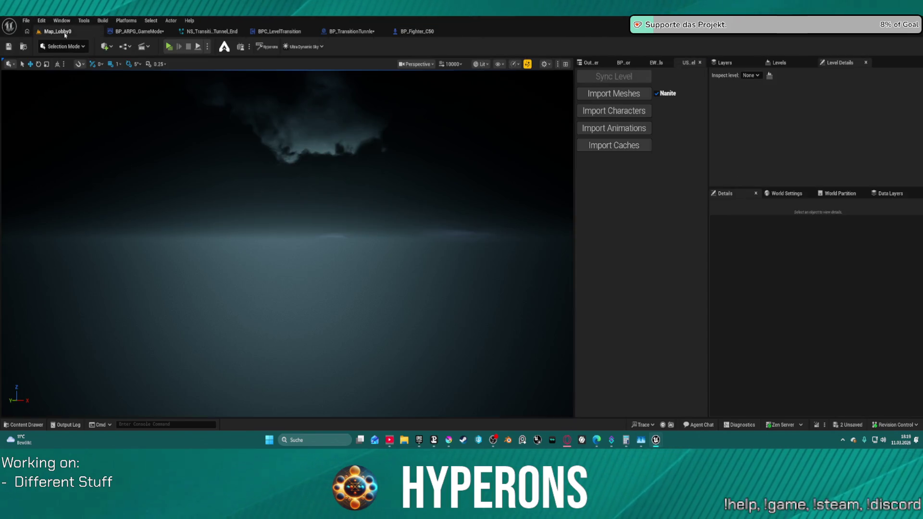
pyautogui.click(343, 31)
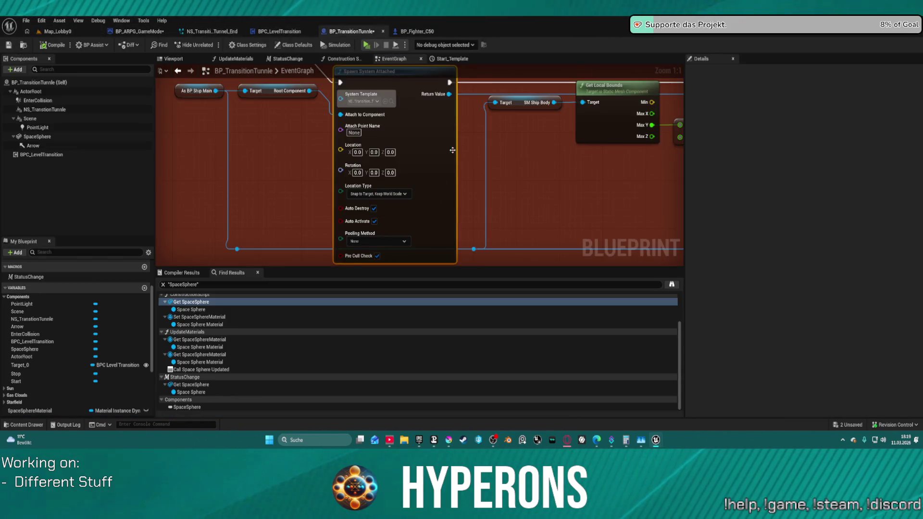
# Auto-arrange the nodes from Set Float Parameter along the execution line with Blueprint Assist.
pyautogui.scroll(-4, 485, 148)
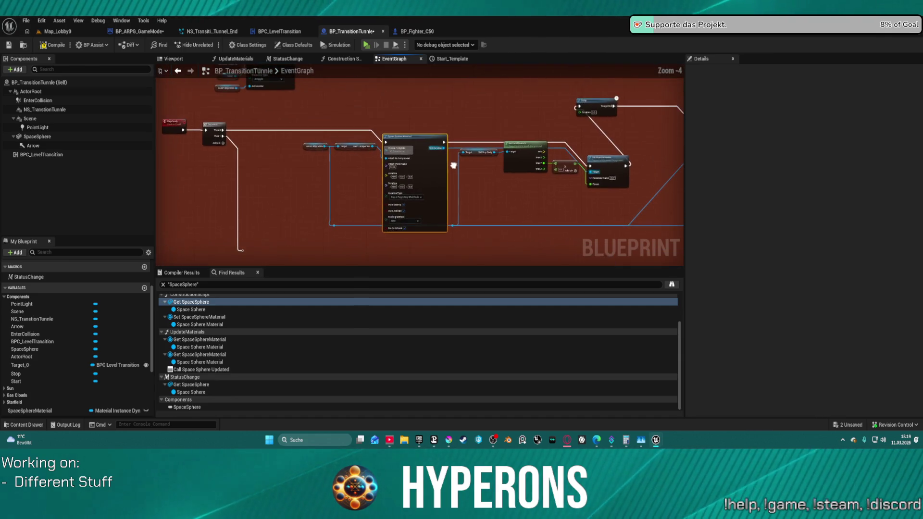
pyautogui.click(611, 170)
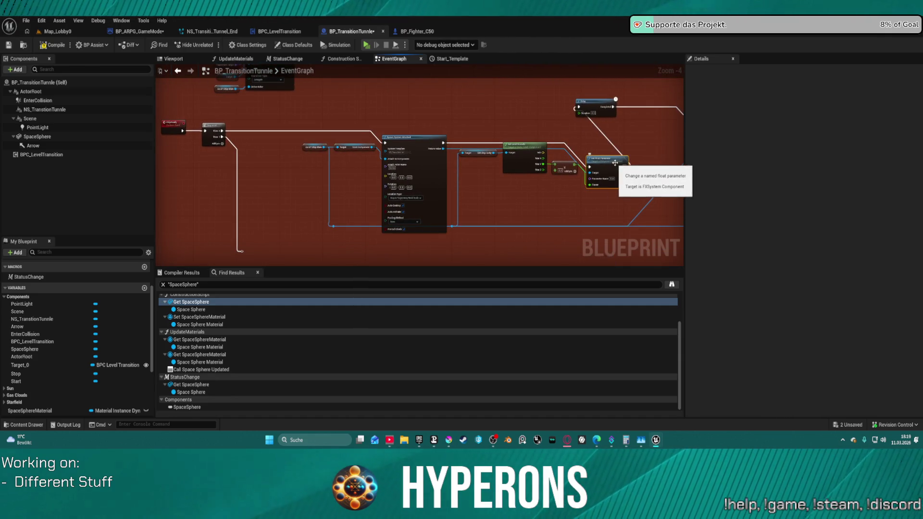
pyautogui.press('f')
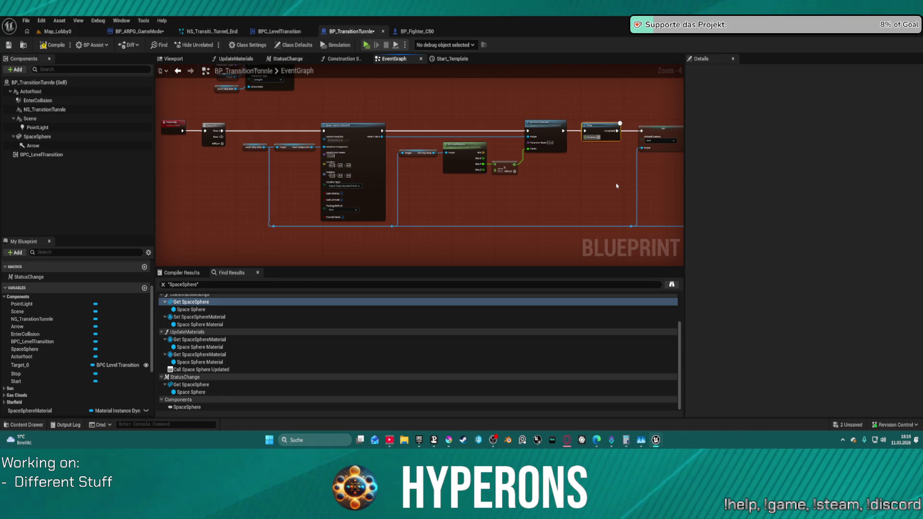
pyautogui.scroll(2, 614, 186)
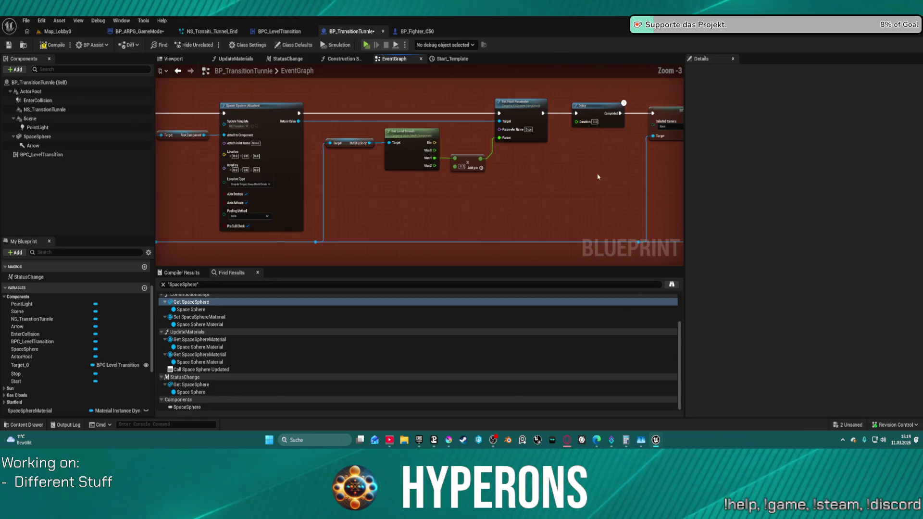
pyautogui.moveTo(575, 156)
pyautogui.mouseDown()
pyautogui.moveTo(433, 128)
pyautogui.moveTo(302, 193)
pyautogui.moveTo(315, 189)
pyautogui.mouseUp()
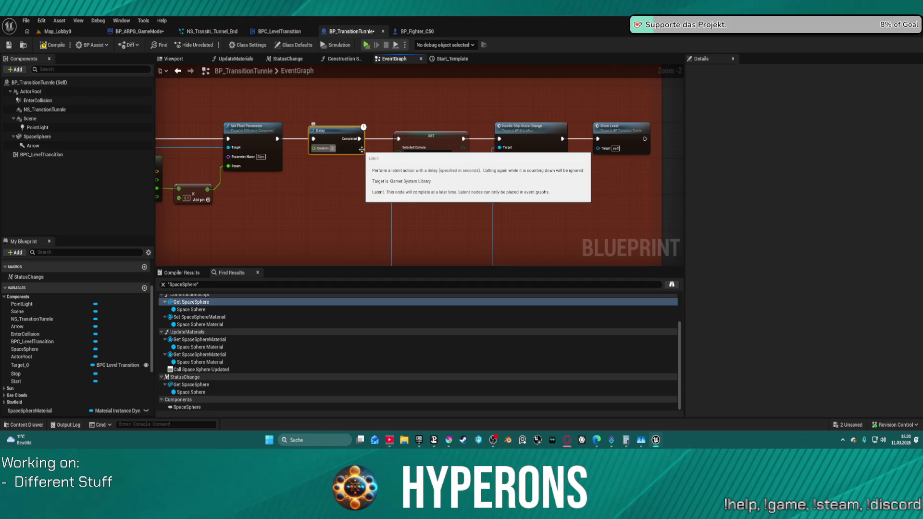
pyautogui.scroll(-1, 445, 125)
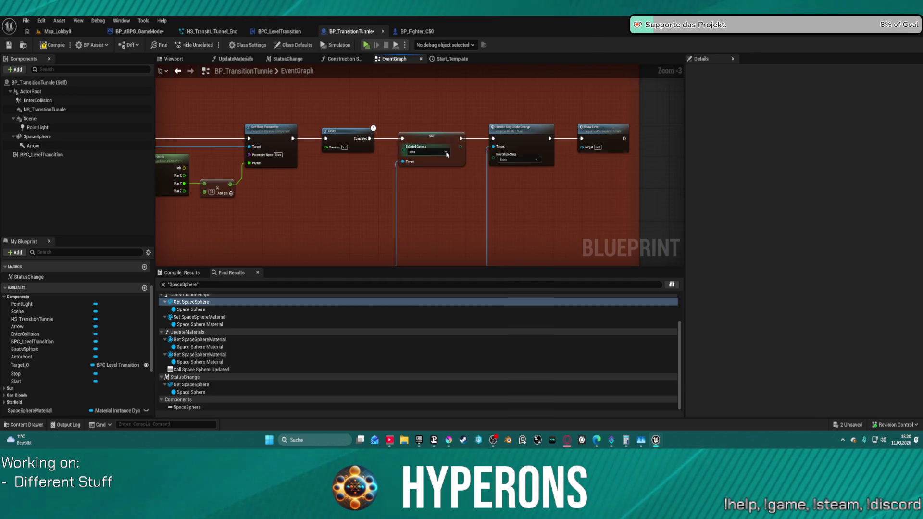
# Connect Delay Completed to Show Level and run the camera SET and ship-state nodes after Spawn Sound at Location.
pyautogui.moveTo(374, 137); pyautogui.dragTo(583, 139)
pyautogui.moveTo(423, 103); pyautogui.dragTo(553, 187)
pyautogui.moveTo(433, 144)
pyautogui.mouseDown()
pyautogui.moveTo(430, 287)
pyautogui.moveTo(477, 145)
pyautogui.mouseUp()
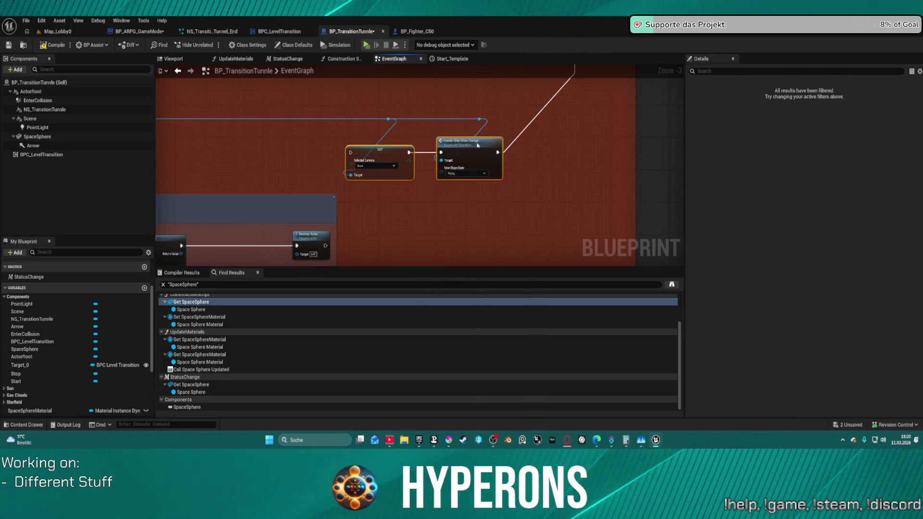
pyautogui.click(529, 125)
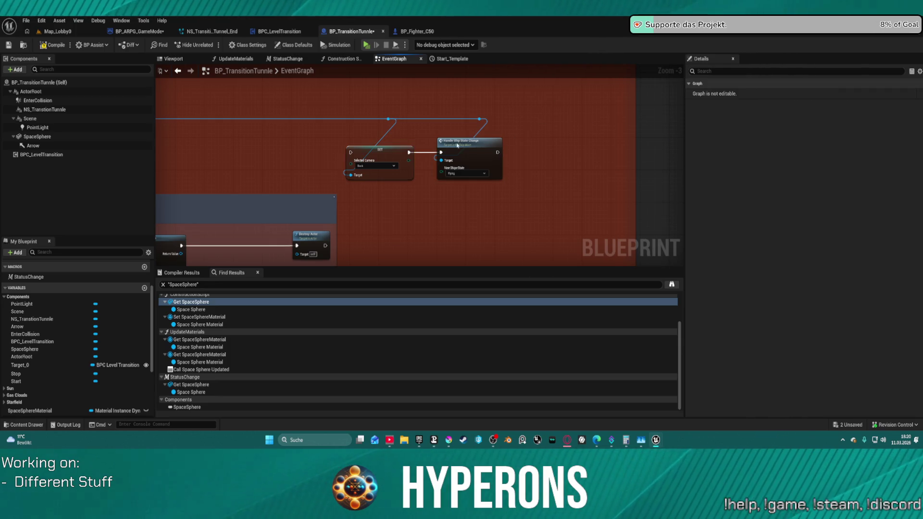
pyautogui.moveTo(274, 209); pyautogui.dragTo(424, 184)
pyautogui.moveTo(332, 221); pyautogui.dragTo(502, 129)
# Move the Get Local Bounds and Add nodes down and to the right.
pyautogui.scroll(1, 480, 201)
pyautogui.moveTo(572, 227); pyautogui.dragTo(468, 204)
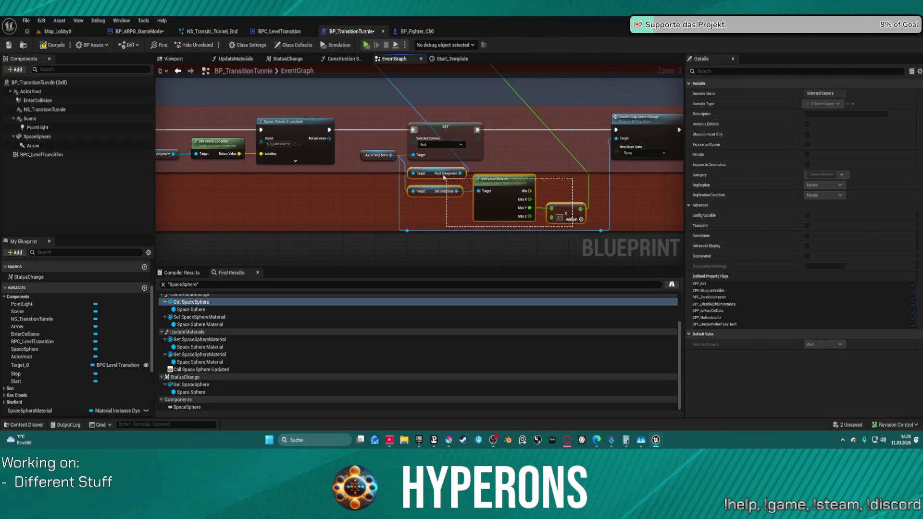
pyautogui.moveTo(433, 174)
pyautogui.mouseDown()
pyautogui.moveTo(516, 198)
pyautogui.moveTo(524, 208)
pyautogui.mouseUp()
pyautogui.scroll(-9, 525, 208)
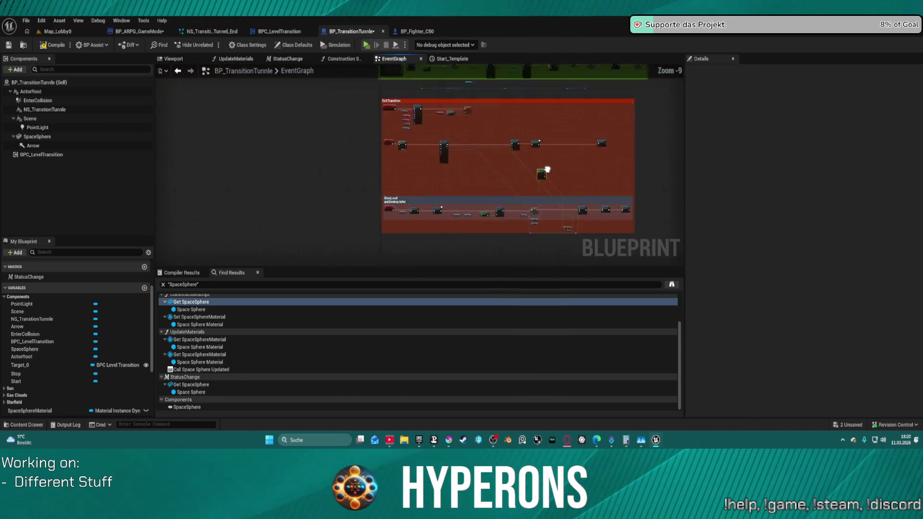
# Inspect the As BP Ship Main reference and the Spawn System Attached and Spawn Sound nodes.
pyautogui.scroll(8, 563, 195)
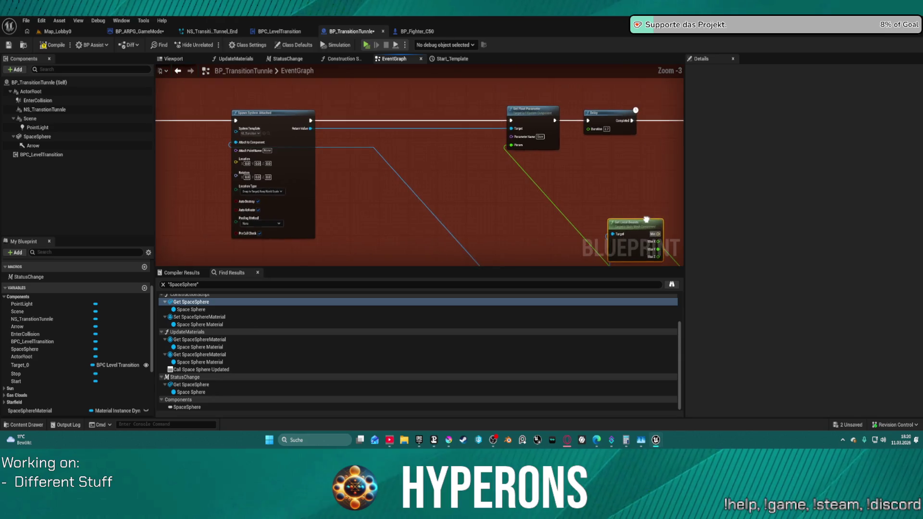
pyautogui.scroll(-8, 647, 219)
pyautogui.scroll(6, 567, 125)
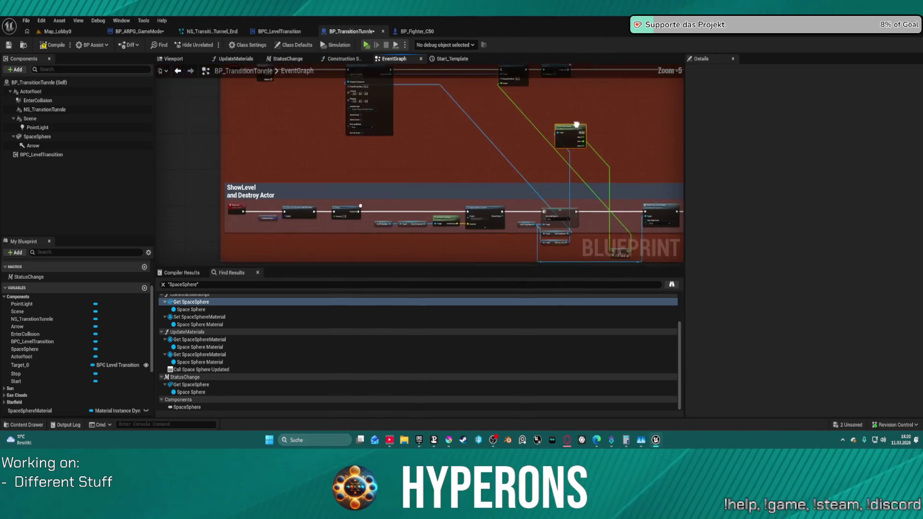
pyautogui.scroll(3, 488, 200)
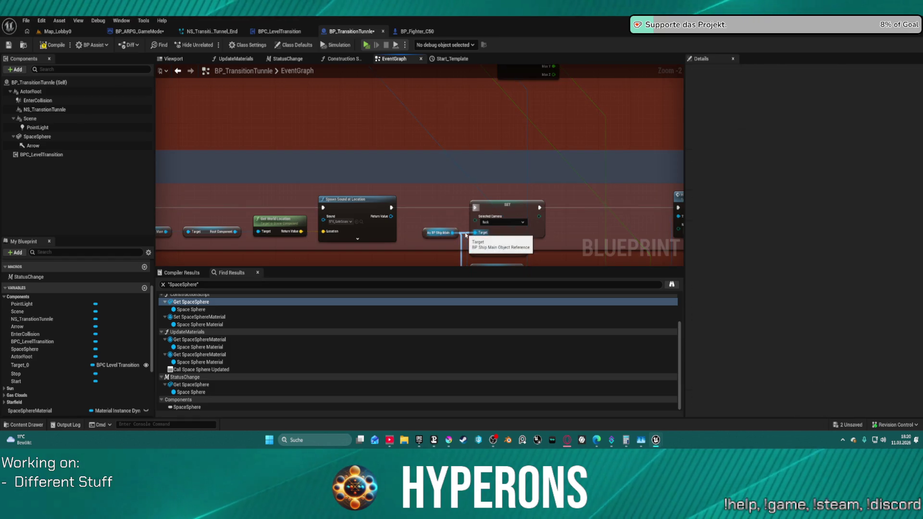
pyautogui.click(453, 234)
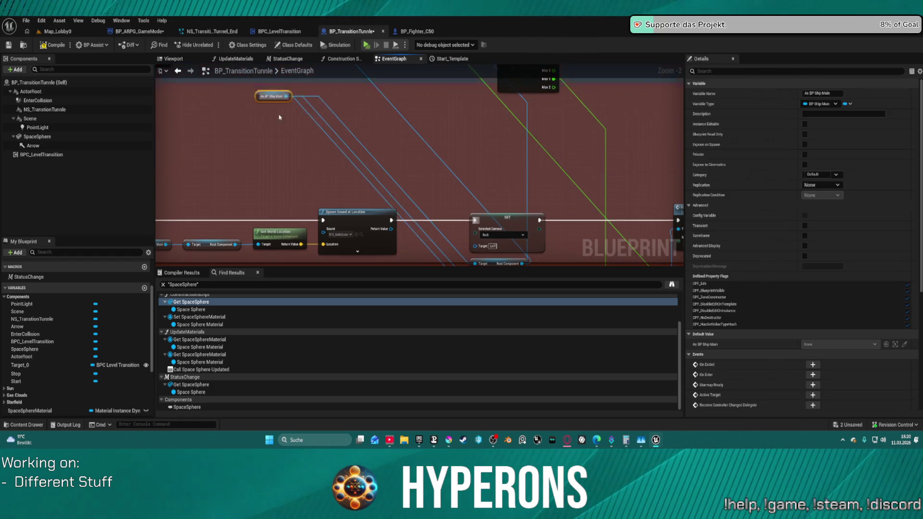
pyautogui.click(304, 148)
pyautogui.moveTo(408, 177); pyautogui.dragTo(449, 185)
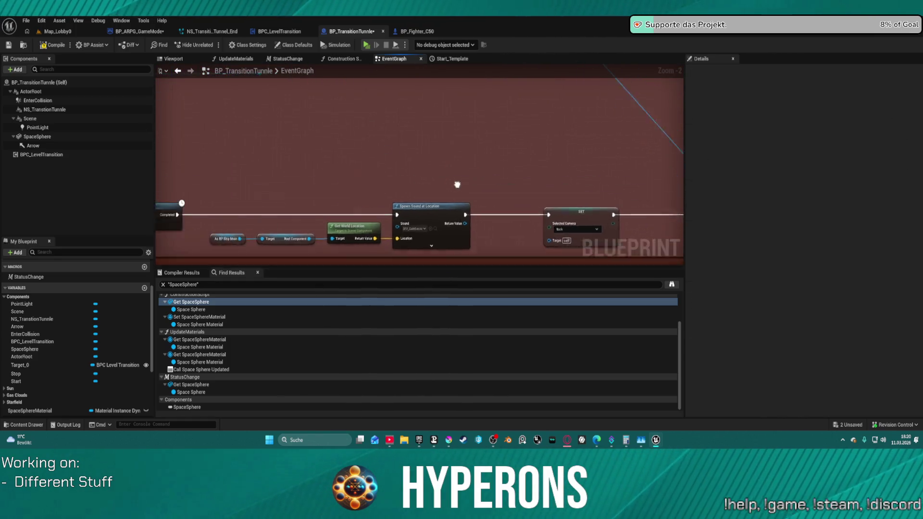
pyautogui.scroll(-4, 433, 197)
pyautogui.scroll(3, 509, 206)
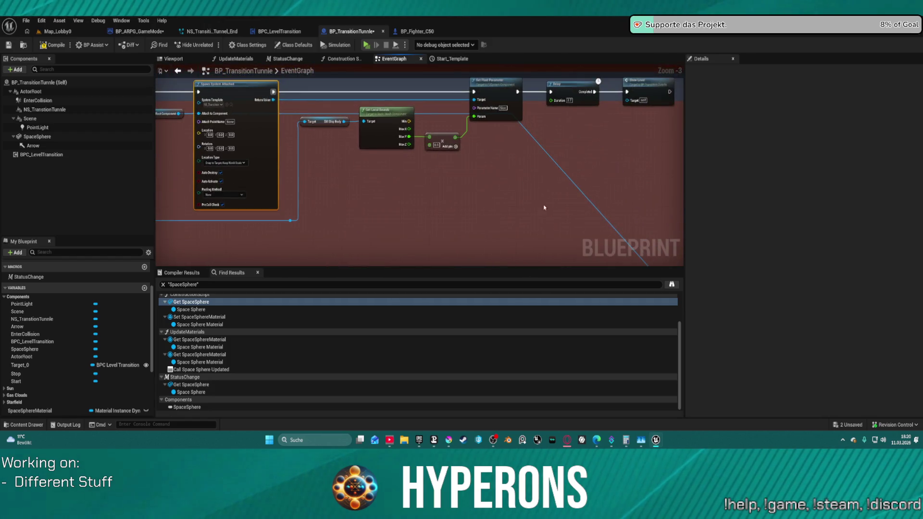
pyautogui.moveTo(578, 200)
pyautogui.mouseDown()
pyautogui.moveTo(384, 86)
pyautogui.moveTo(387, 67)
pyautogui.moveTo(550, 212)
pyautogui.moveTo(701, 226)
pyautogui.moveTo(601, 197)
pyautogui.mouseUp()
pyautogui.moveTo(601, 198); pyautogui.dragTo(726, 205)
# Feed As BP Ship Main into Handle Ship State Change's Target, undoing the unwanted formatting.
pyautogui.click(255, 121)
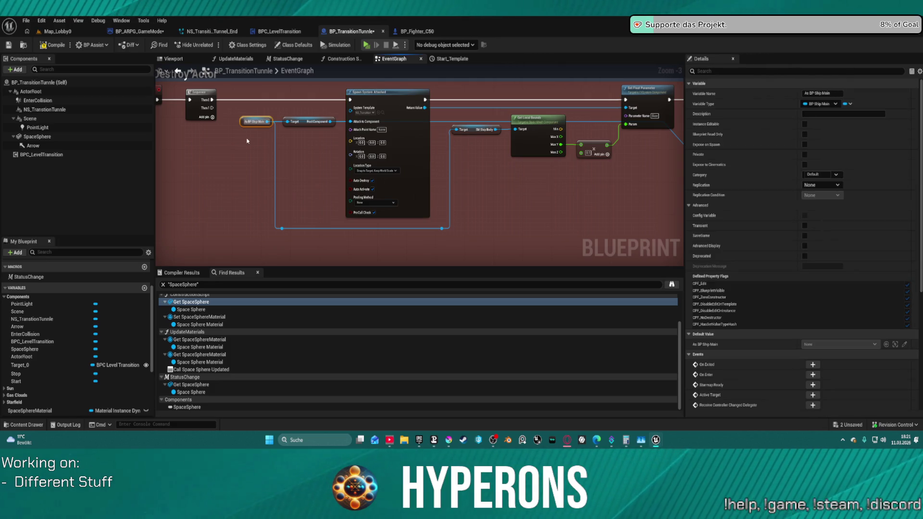
pyautogui.moveTo(552, 231)
pyautogui.mouseDown()
pyautogui.moveTo(466, 89)
pyautogui.moveTo(380, 119)
pyautogui.moveTo(409, 173)
pyautogui.moveTo(402, 167)
pyautogui.mouseUp()
pyautogui.moveTo(359, 115)
pyautogui.mouseDown()
pyautogui.moveTo(536, 159)
pyautogui.moveTo(616, 161)
pyautogui.moveTo(585, 153)
pyautogui.mouseUp()
pyautogui.click(607, 146)
pyautogui.hotkey('ctrl', 'z')
pyautogui.hotkey('ctrl', 'z')
pyautogui.hotkey('ctrl', 'z')
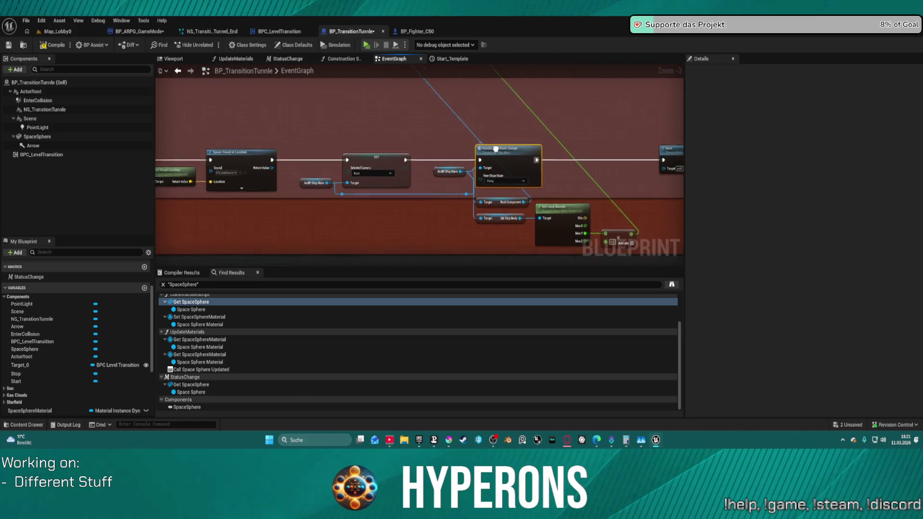
pyautogui.hotkey('ctrl', 'z')
pyautogui.hotkey('ctrl', 'z')
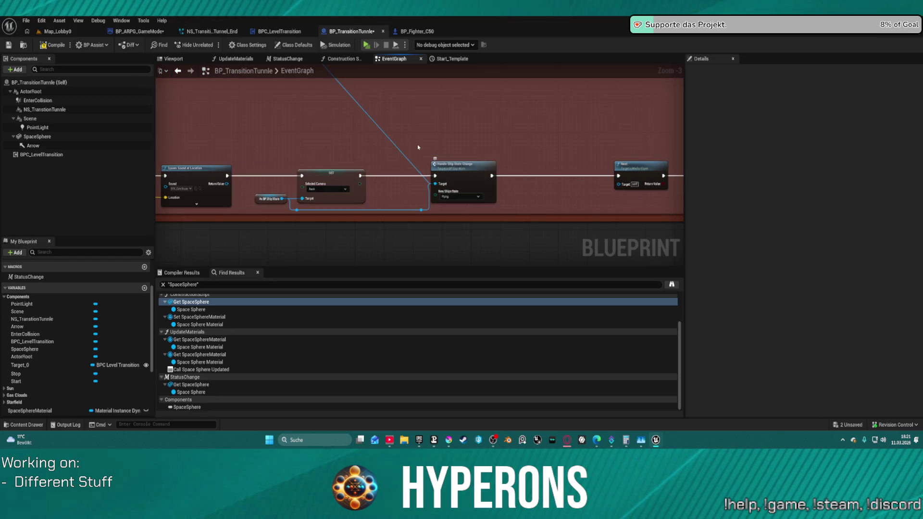
pyautogui.hotkey('ctrl', 'z')
pyautogui.hotkey('ctrl', 'z')
pyautogui.hotkey('ctrl', 'z')
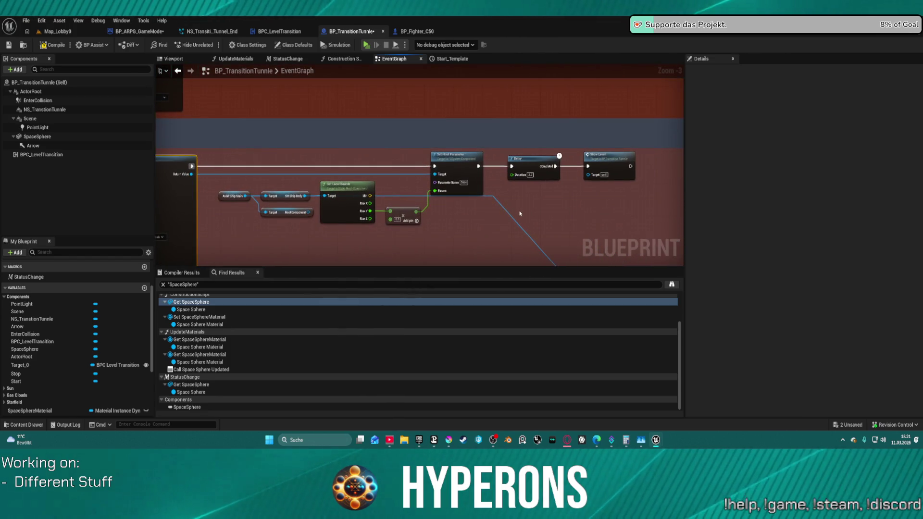
pyautogui.hotkey('ctrl', 'z')
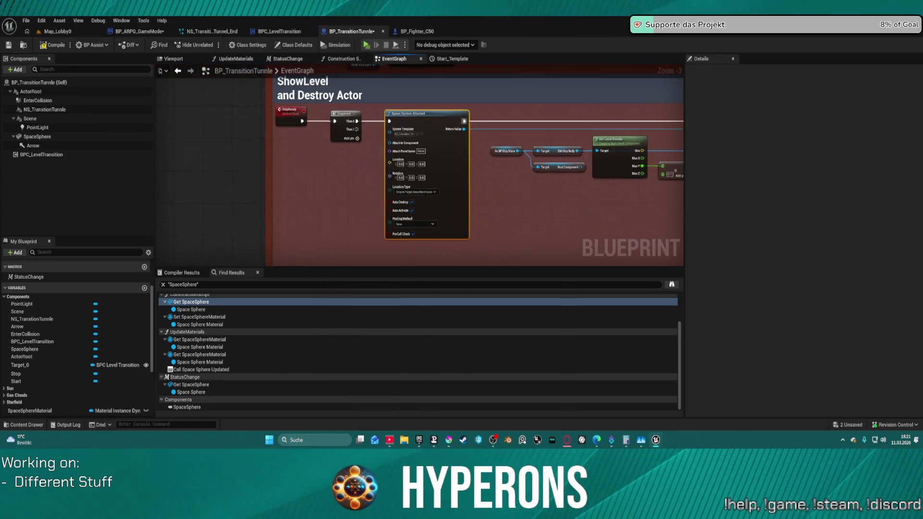
pyautogui.click(604, 236)
pyautogui.hotkey('ctrl', 'z')
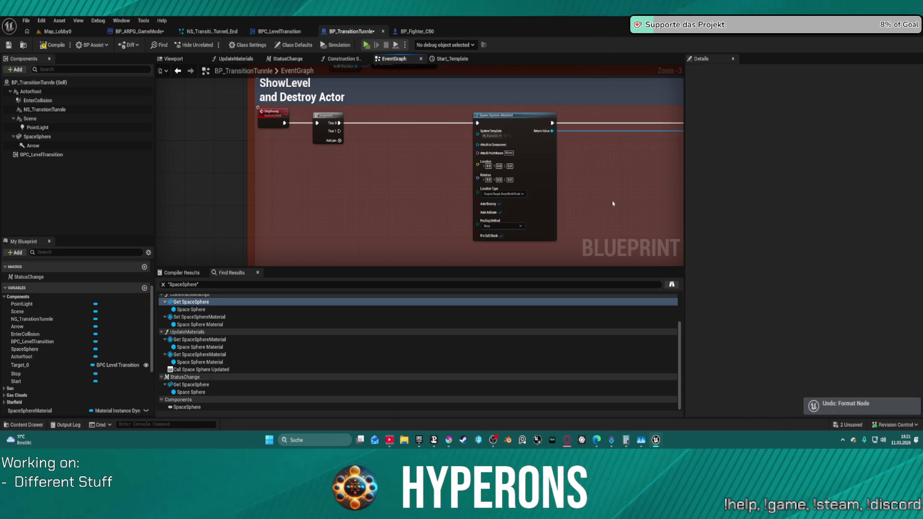
pyautogui.moveTo(613, 204)
pyautogui.mouseDown()
pyautogui.moveTo(444, 186)
pyautogui.moveTo(334, 145)
pyautogui.mouseUp()
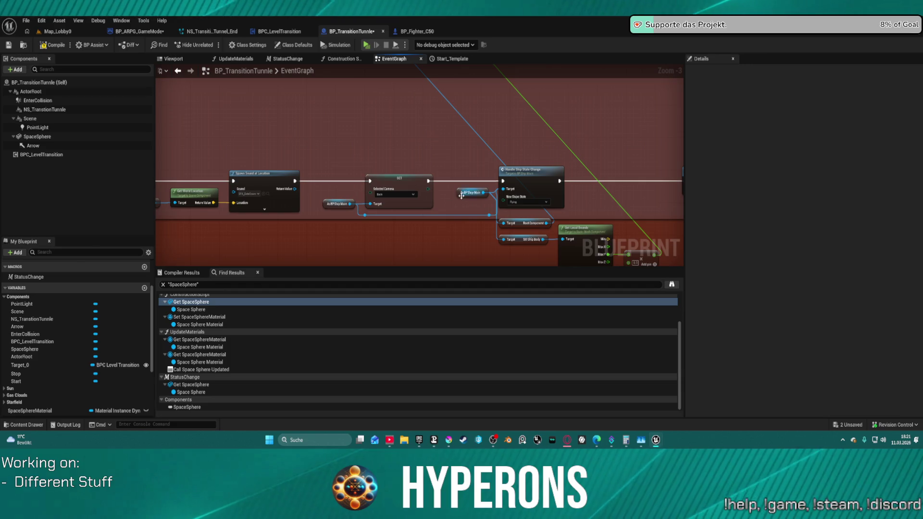
pyautogui.moveTo(461, 193)
pyautogui.mouseDown()
pyautogui.moveTo(398, 146)
pyautogui.moveTo(347, 123)
pyautogui.mouseUp()
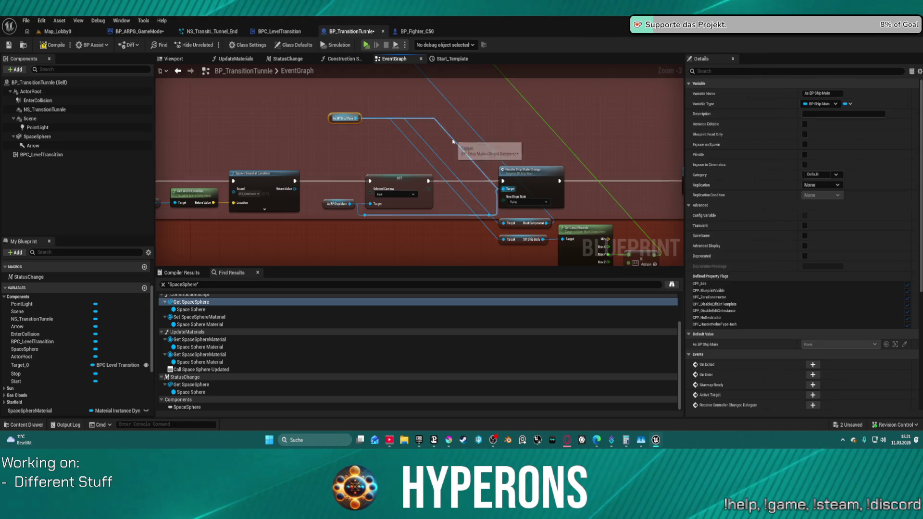
# Start a Play In Editor session with Alt+P.
pyautogui.scroll(-3, 335, 119)
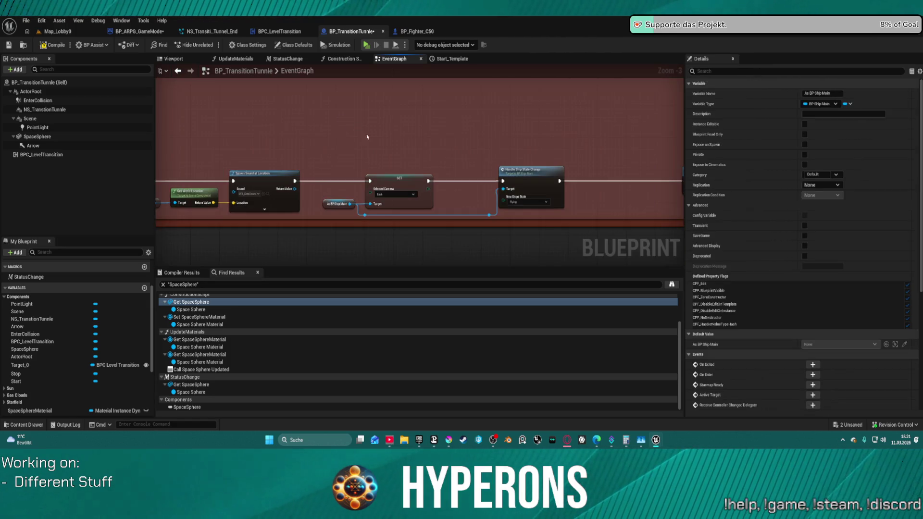
pyautogui.moveTo(551, 170); pyautogui.dragTo(320, 99)
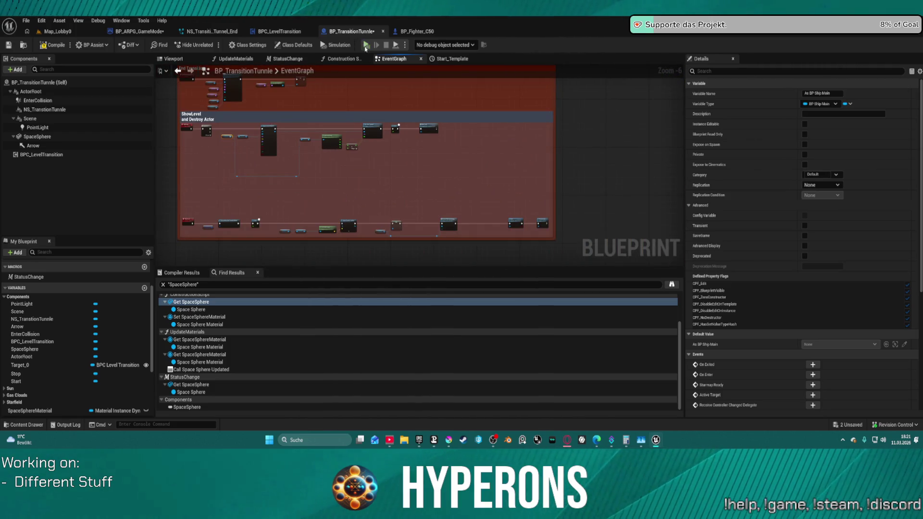
pyautogui.hotkey('alt', 'p')
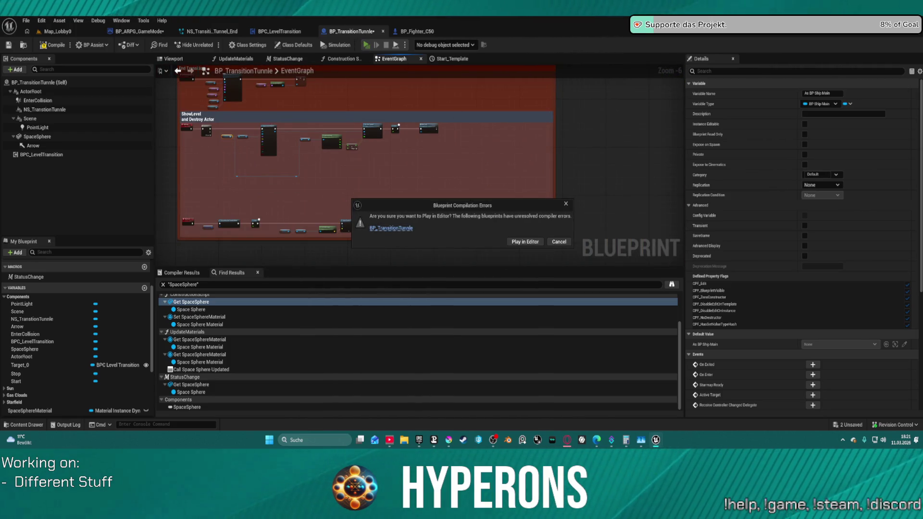
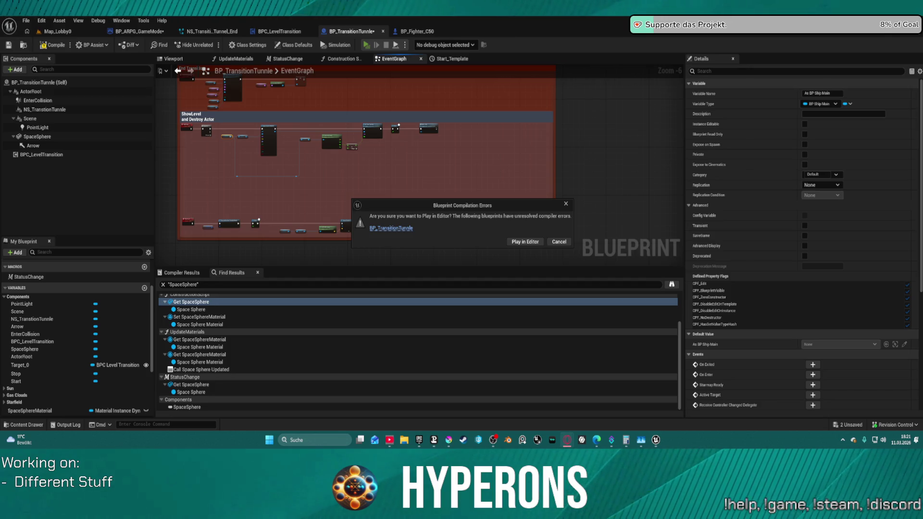
# Open BP_TransitionTunnle from the compile-error link and delete the erroring Next node.
pyautogui.click(402, 229)
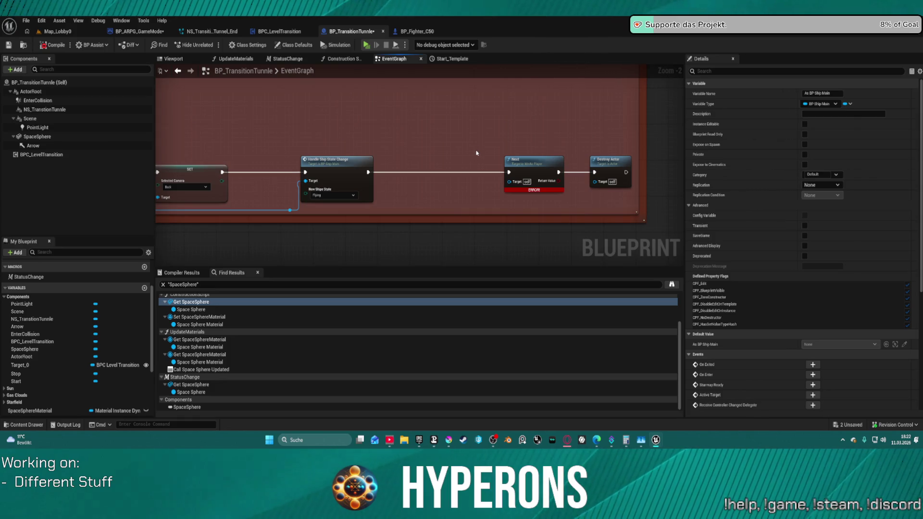
pyautogui.click(372, 175)
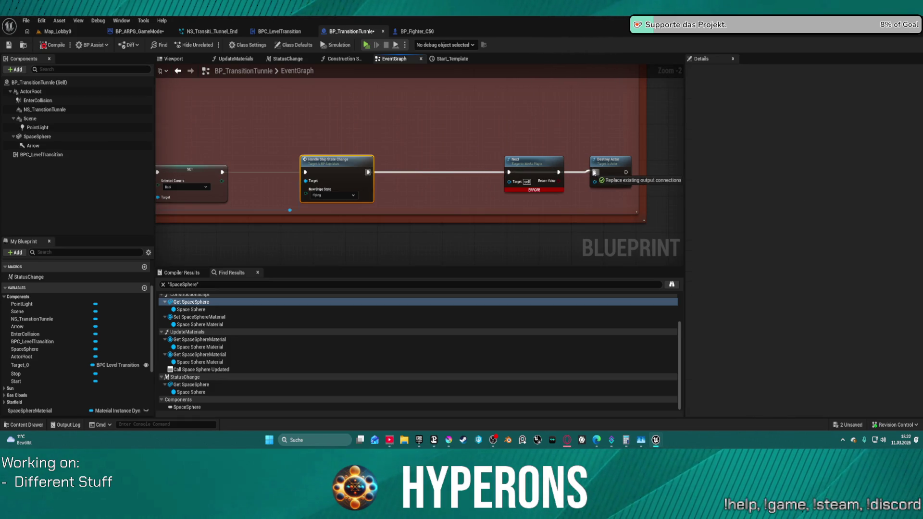
pyautogui.click(553, 162)
pyautogui.press('Delete')
# Review the chain around the timer-clearing node leading to Destroy Actor.
pyautogui.scroll(-3, 521, 159)
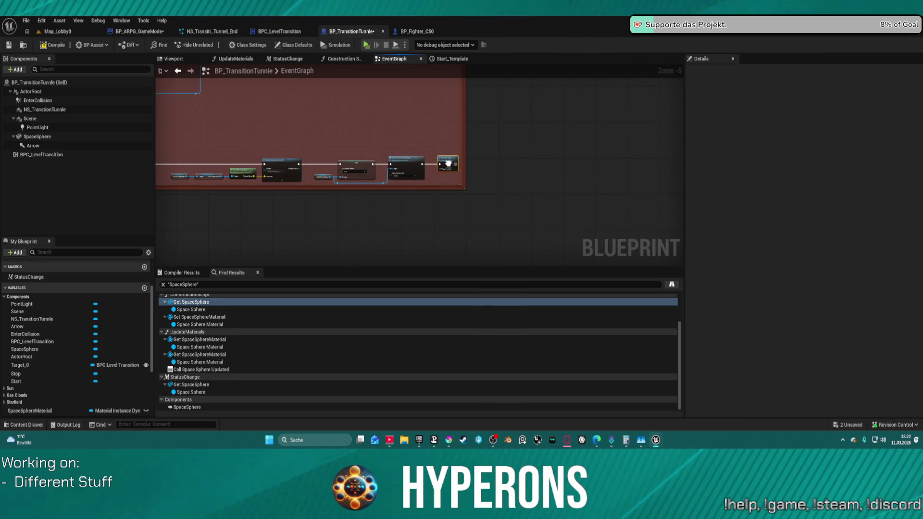
pyautogui.scroll(1, 525, 131)
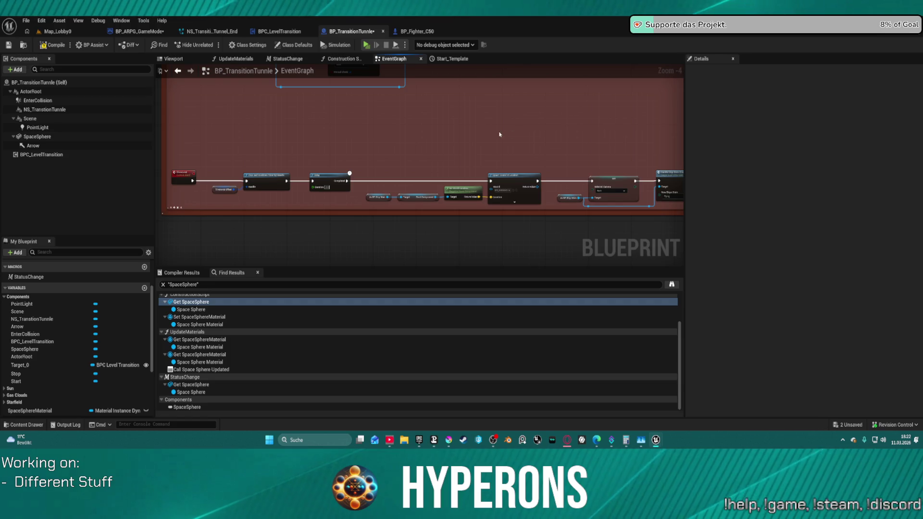
pyautogui.scroll(2, 394, 152)
pyautogui.click(293, 204)
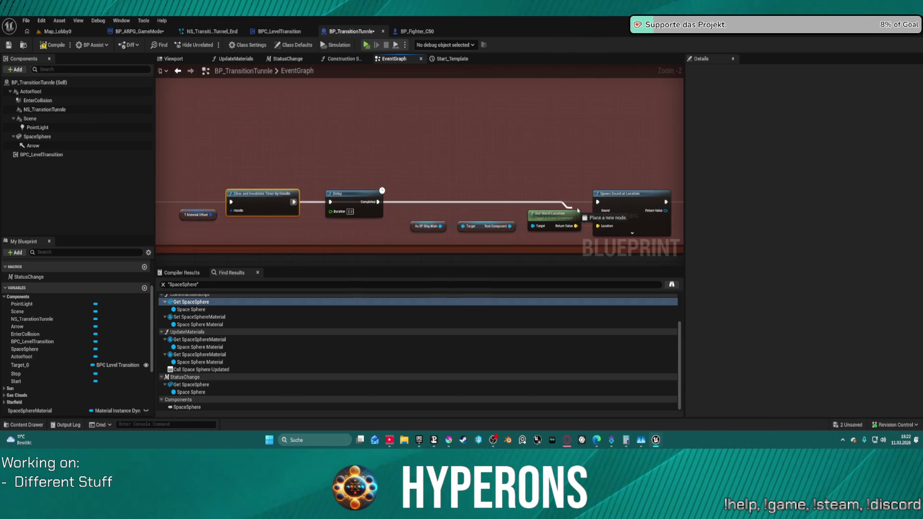
pyautogui.scroll(-3, 352, 202)
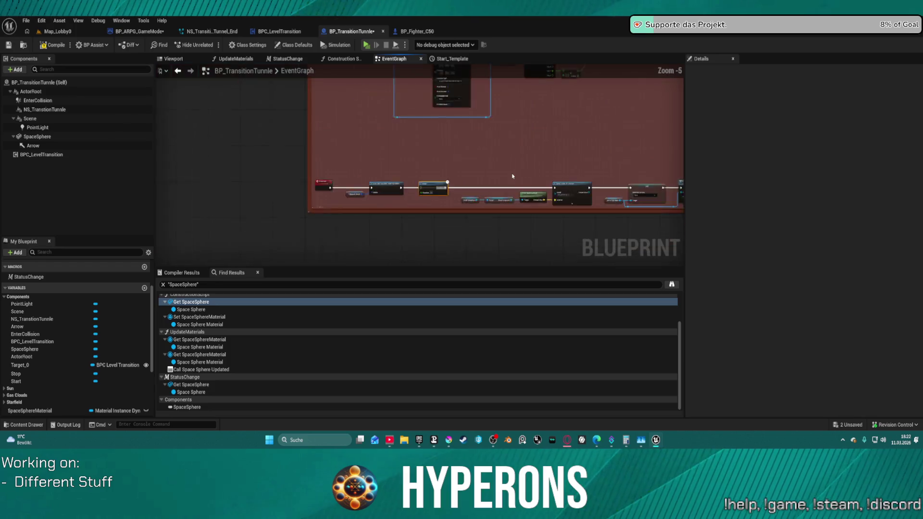
pyautogui.scroll(3, 545, 143)
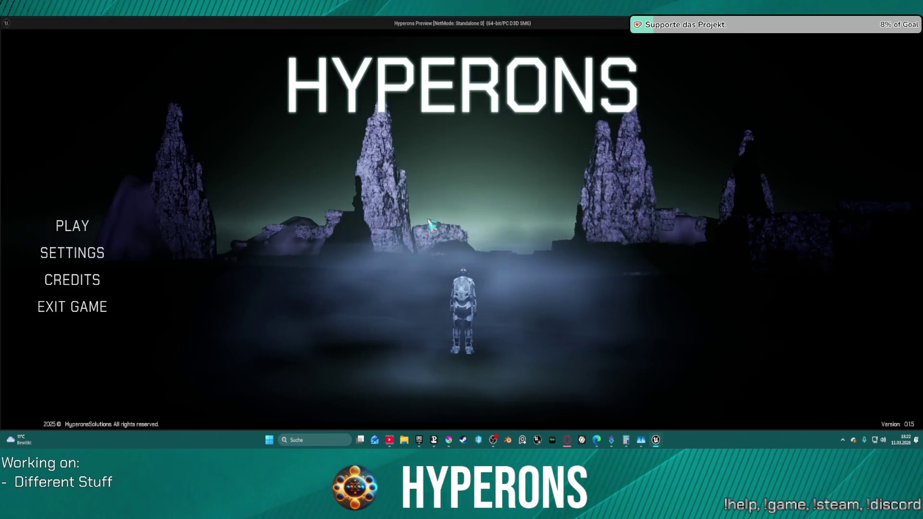
pyautogui.click(87, 227)
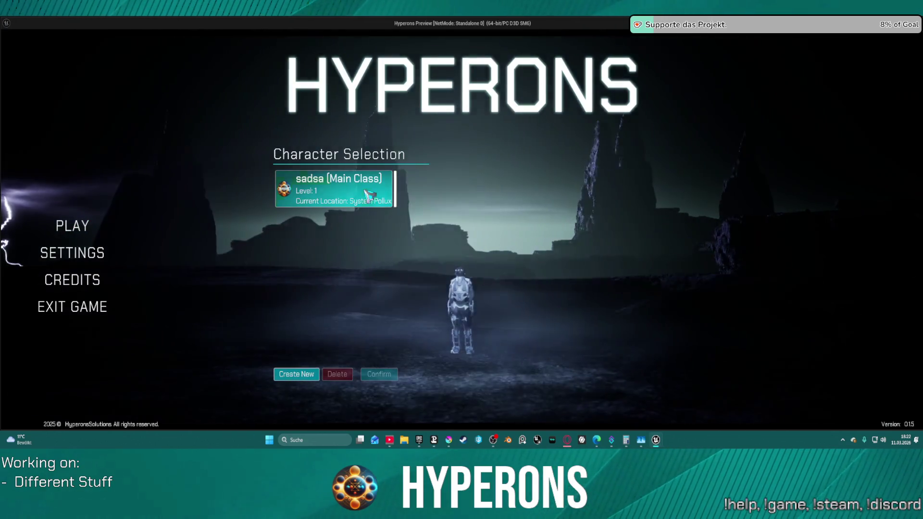
pyautogui.click(379, 374)
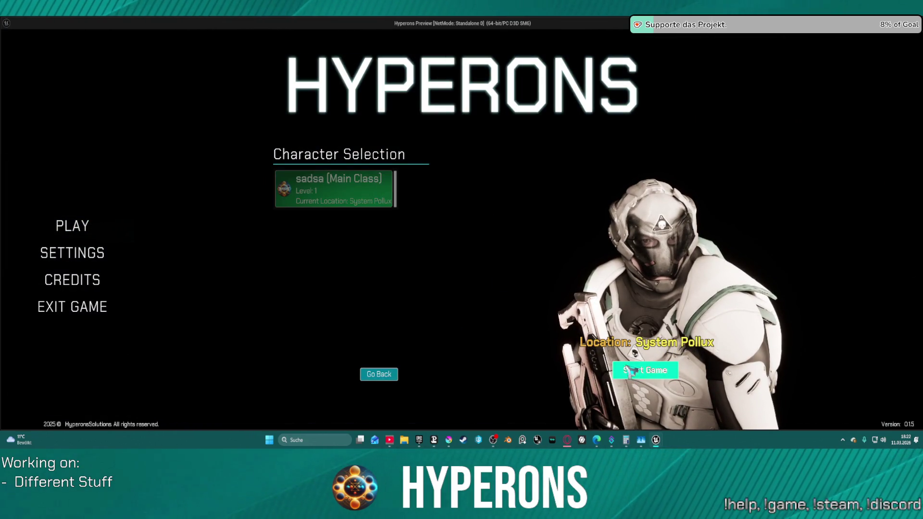
pyautogui.click(645, 369)
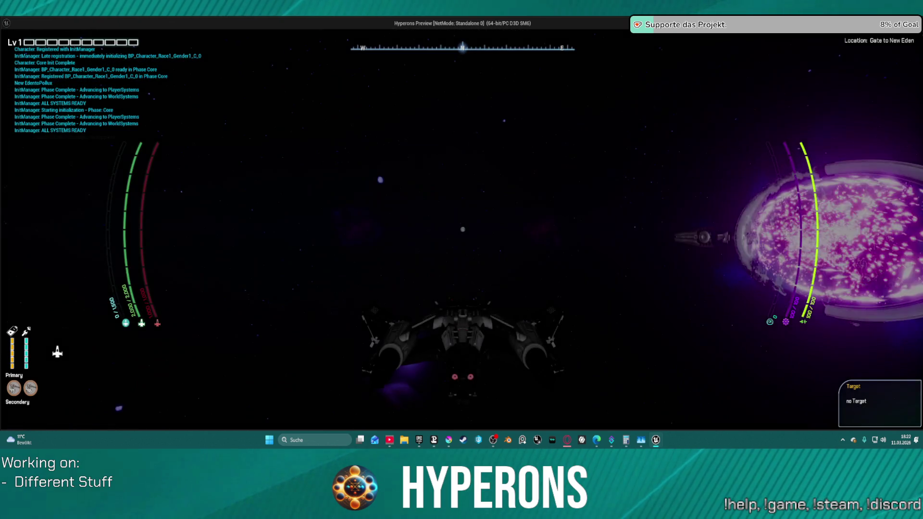
pyautogui.press('d')
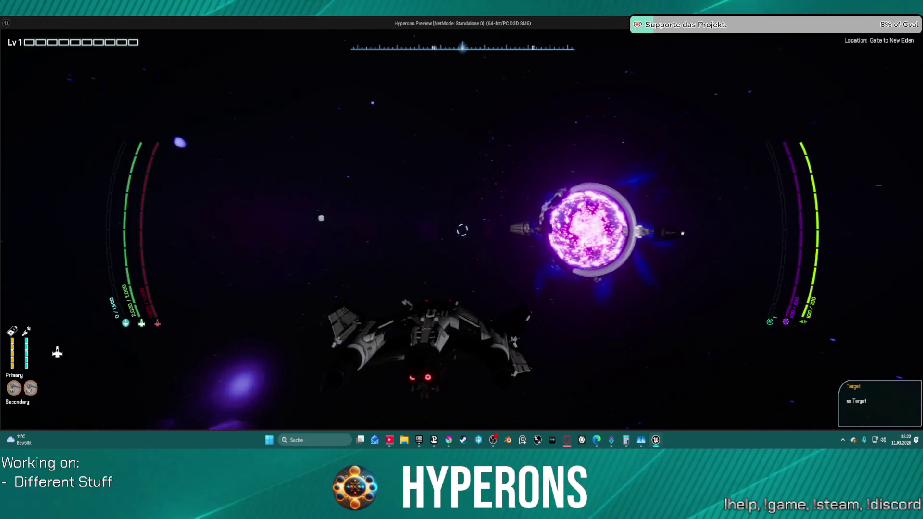
pyautogui.press('w')
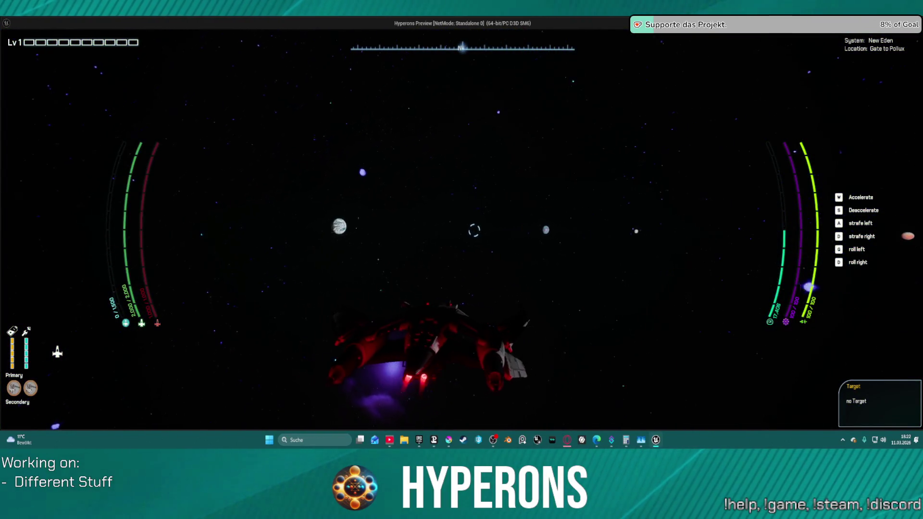
pyautogui.press('space')
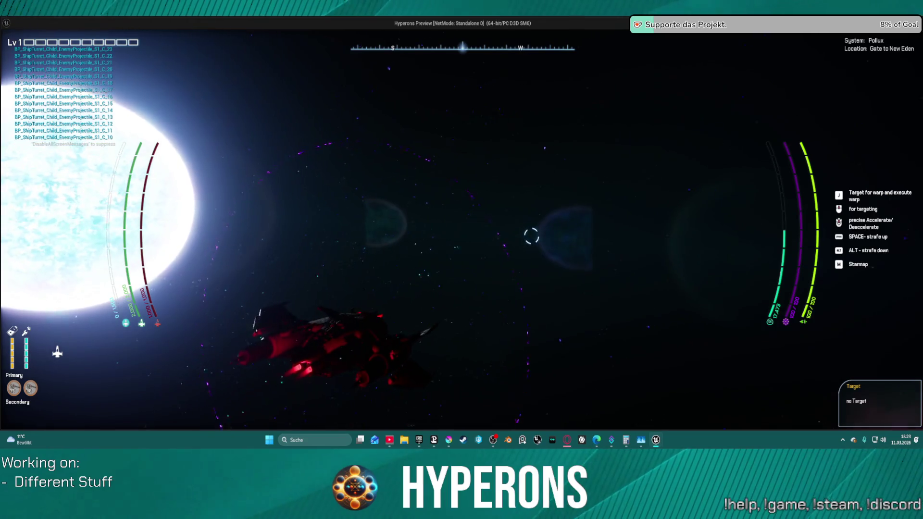
pyautogui.press('Escape')
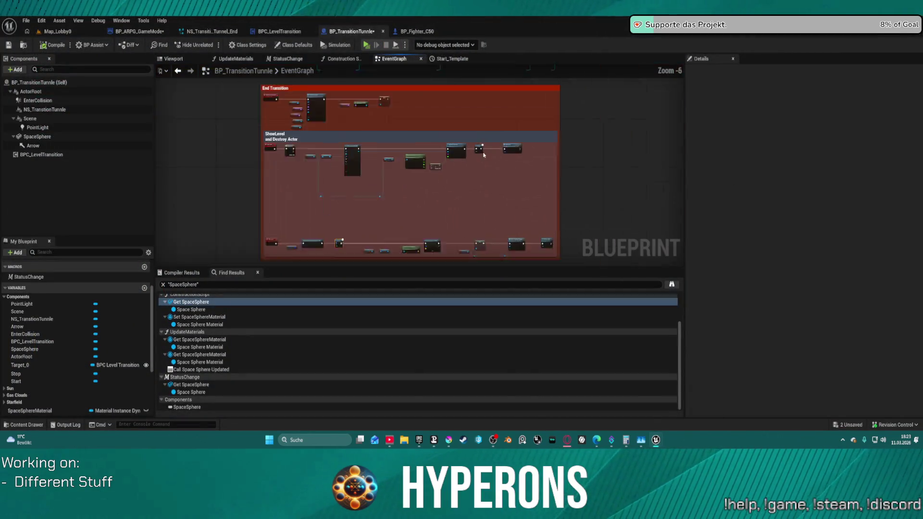
pyautogui.scroll(4, 484, 154)
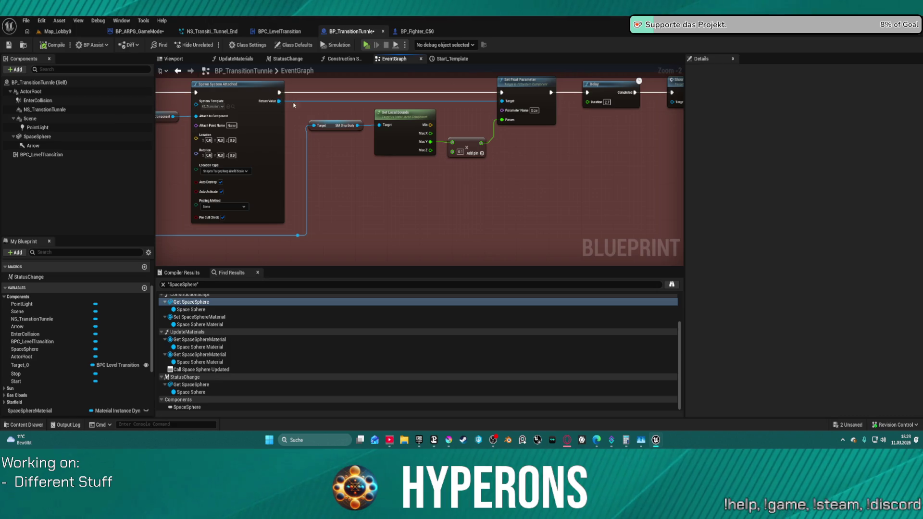
pyautogui.moveTo(341, 173); pyautogui.dragTo(477, 196)
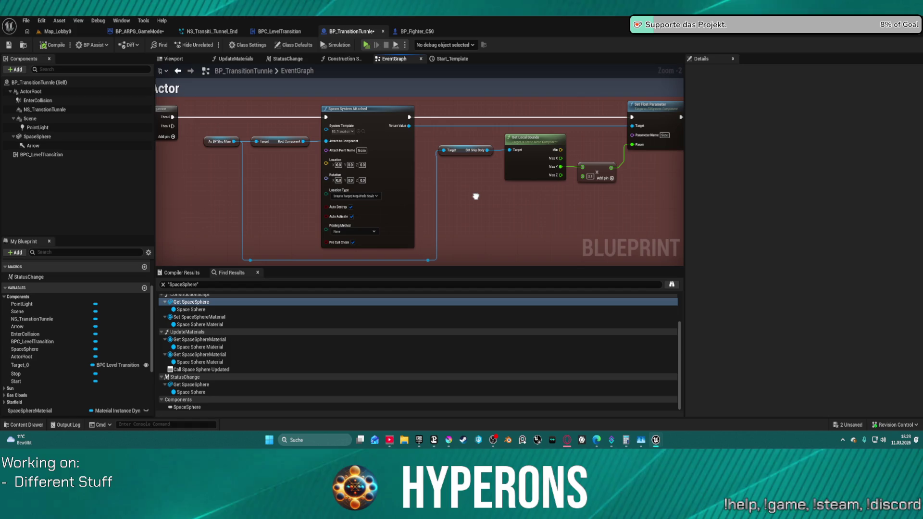
pyautogui.scroll(-7, 476, 196)
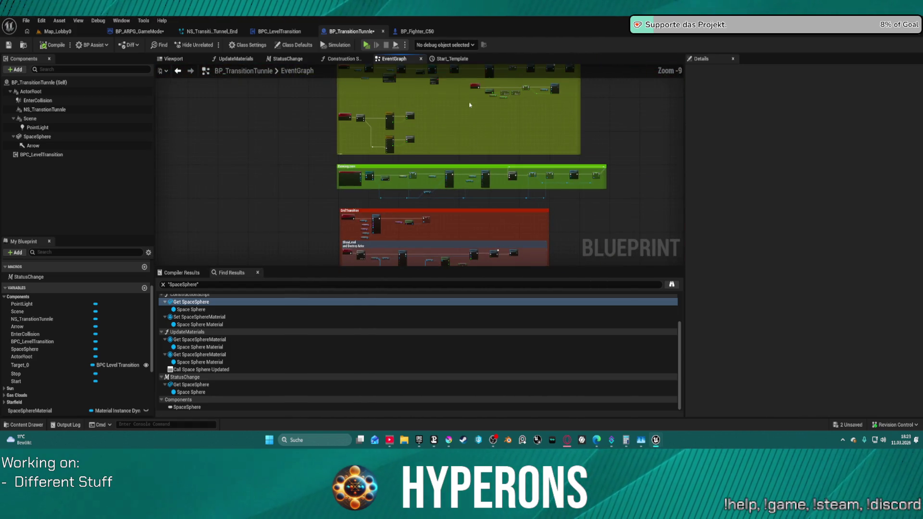
pyautogui.click(278, 32)
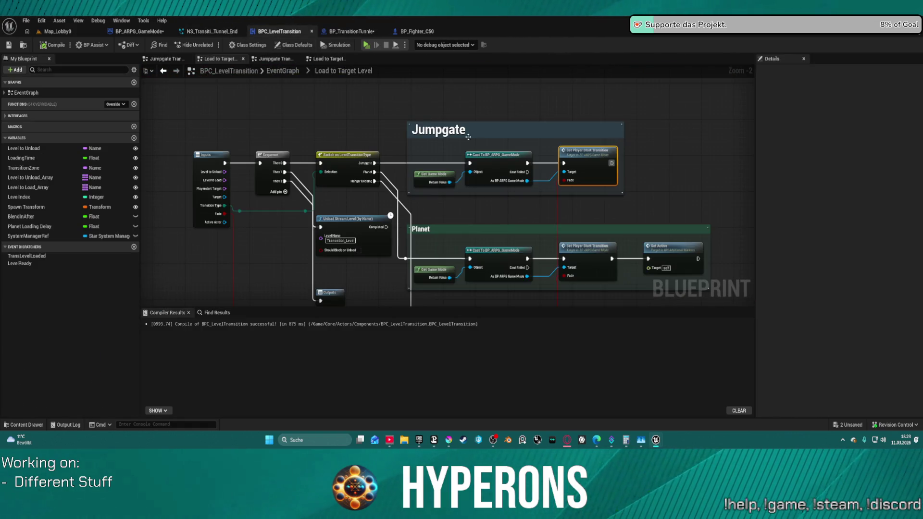
pyautogui.click(135, 32)
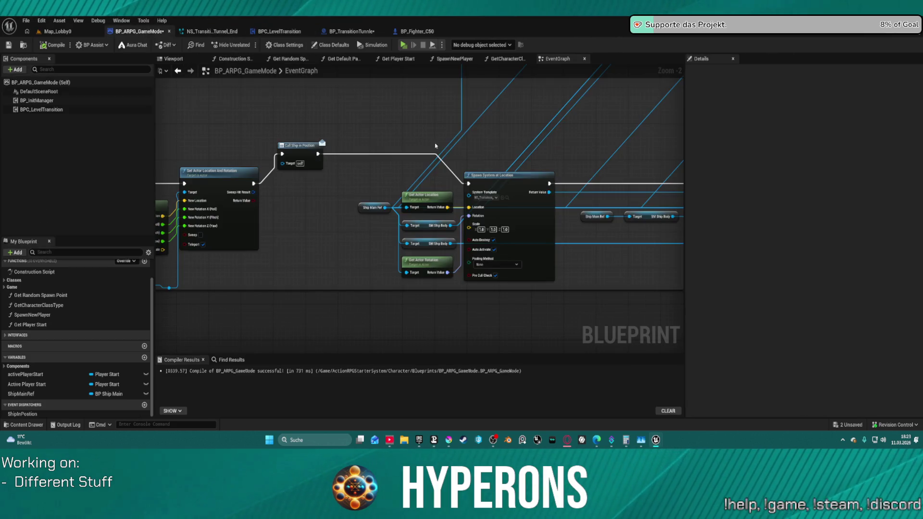
pyautogui.scroll(-5, 529, 148)
pyautogui.scroll(4, 437, 222)
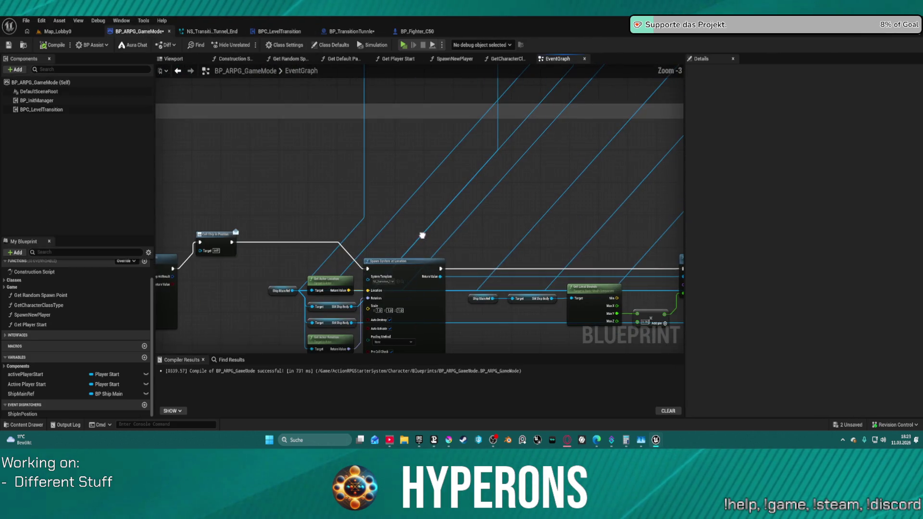
pyautogui.moveTo(439, 223); pyautogui.dragTo(452, 222)
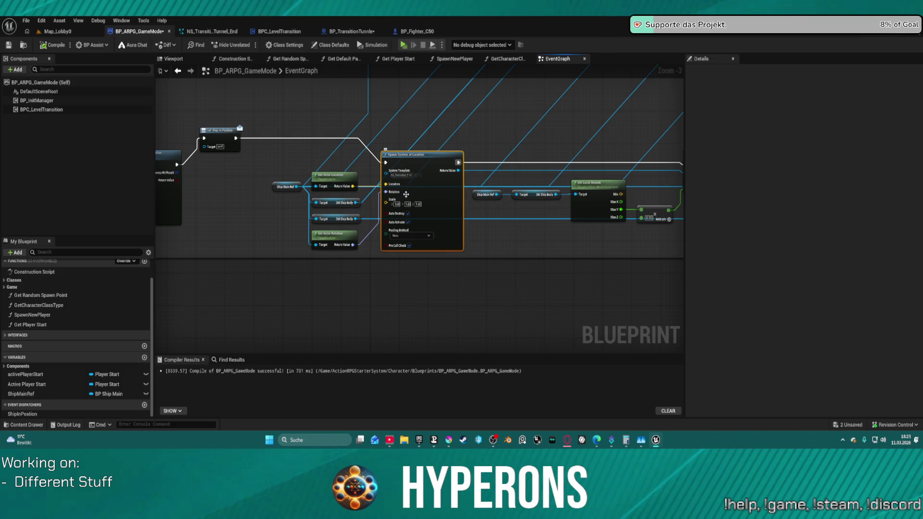
pyautogui.moveTo(519, 229)
pyautogui.mouseDown()
pyautogui.moveTo(257, 214)
pyautogui.moveTo(601, 216)
pyautogui.mouseUp()
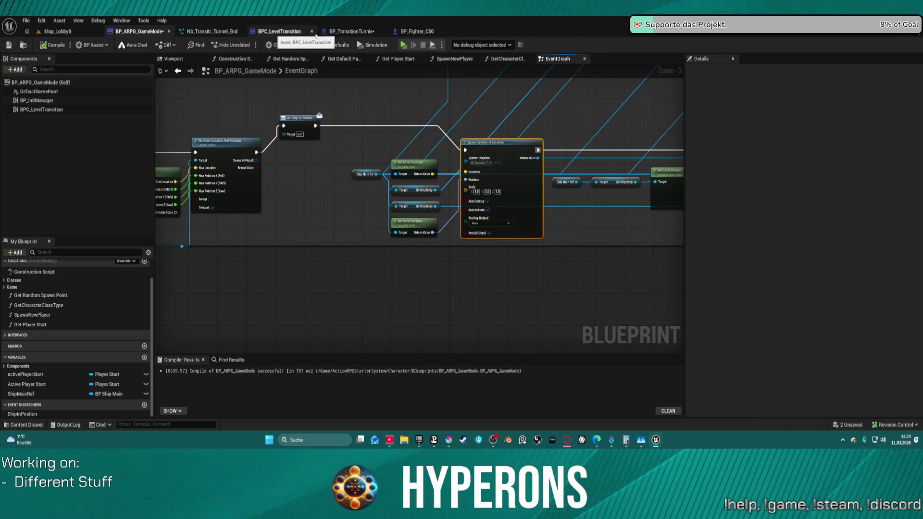
pyautogui.click(362, 33)
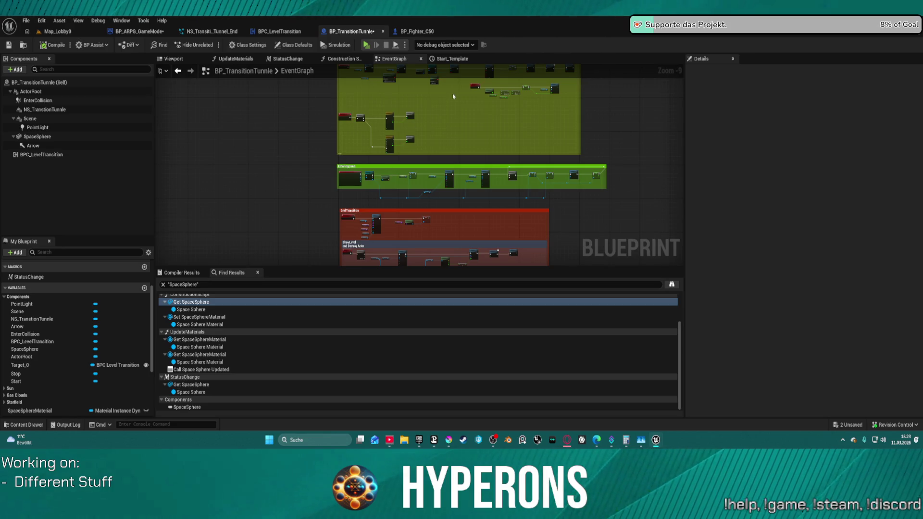
# Review the ShowLevel, Delay, Sequence and As BP Ship Main nodes, then switch to BP_ARPG_GameMode.
pyautogui.moveTo(452, 173); pyautogui.dragTo(459, 96)
pyautogui.scroll(5, 405, 158)
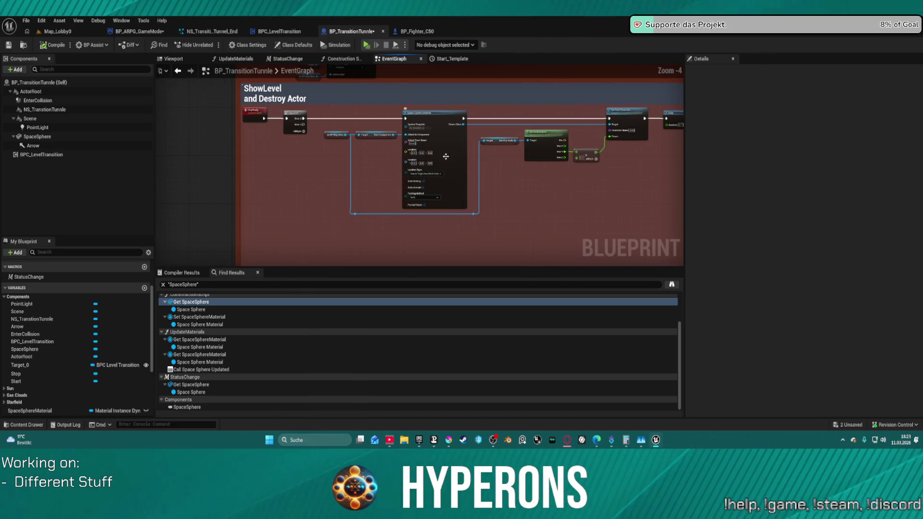
pyautogui.scroll(2, 445, 156)
pyautogui.moveTo(551, 178)
pyautogui.mouseDown()
pyautogui.moveTo(552, 193)
pyautogui.moveTo(453, 193)
pyautogui.mouseUp()
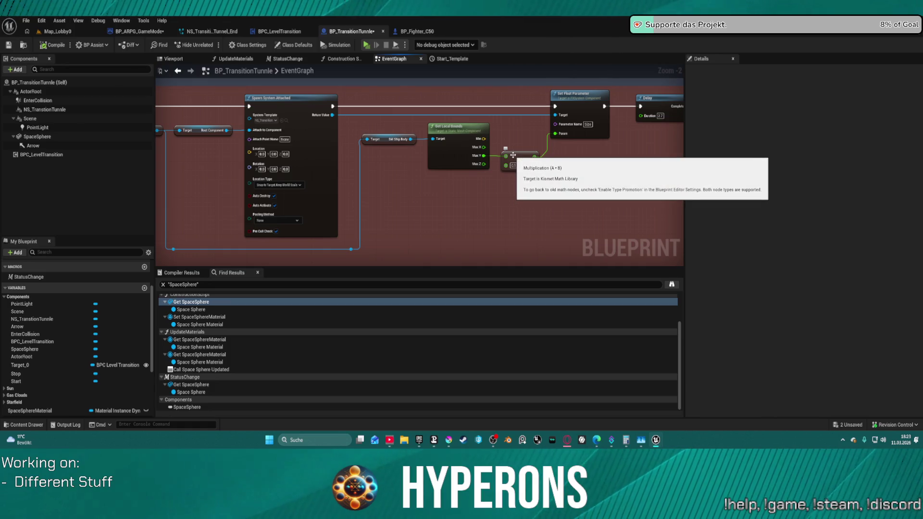
pyautogui.moveTo(474, 162)
pyautogui.mouseDown()
pyautogui.moveTo(523, 178)
pyautogui.moveTo(422, 171)
pyautogui.moveTo(633, 168)
pyautogui.moveTo(635, 152)
pyautogui.mouseUp()
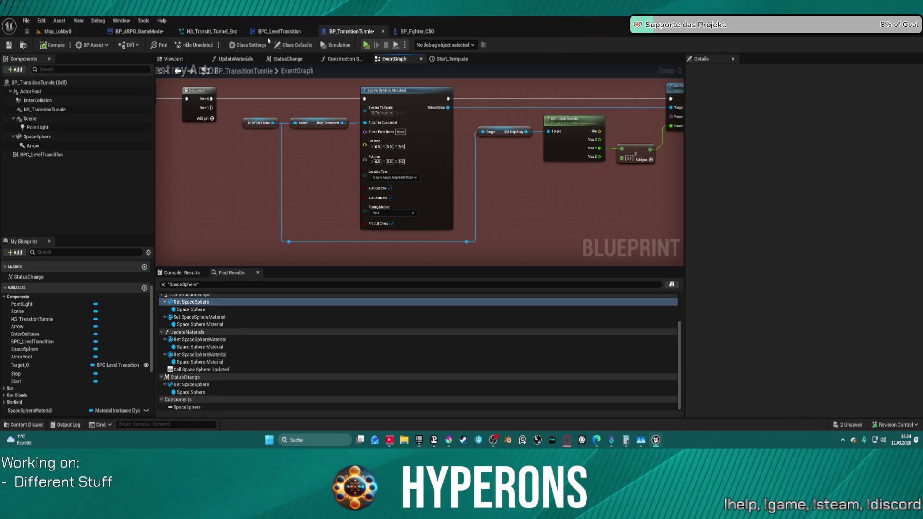
pyautogui.click(147, 35)
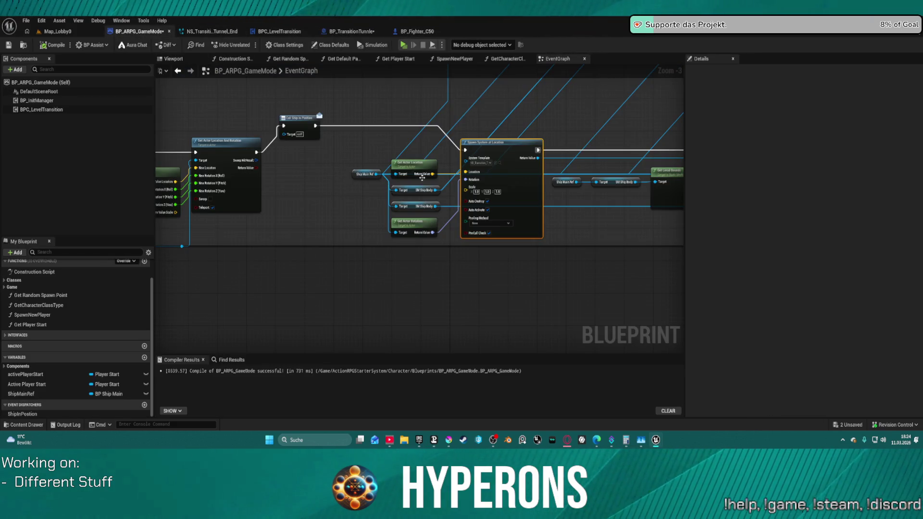
# Rearrange Spawn System at Location, Get Actor Location and the SM Ship Body getter.
pyautogui.moveTo(464, 167)
pyautogui.mouseDown()
pyautogui.moveTo(490, 167)
pyautogui.moveTo(486, 145)
pyautogui.mouseUp()
pyautogui.moveTo(422, 161); pyautogui.dragTo(380, 138)
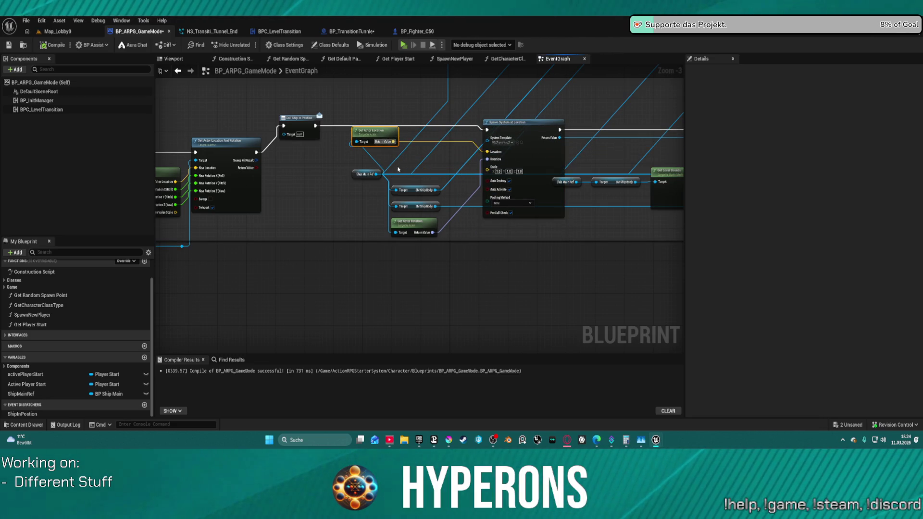
pyautogui.click(362, 176)
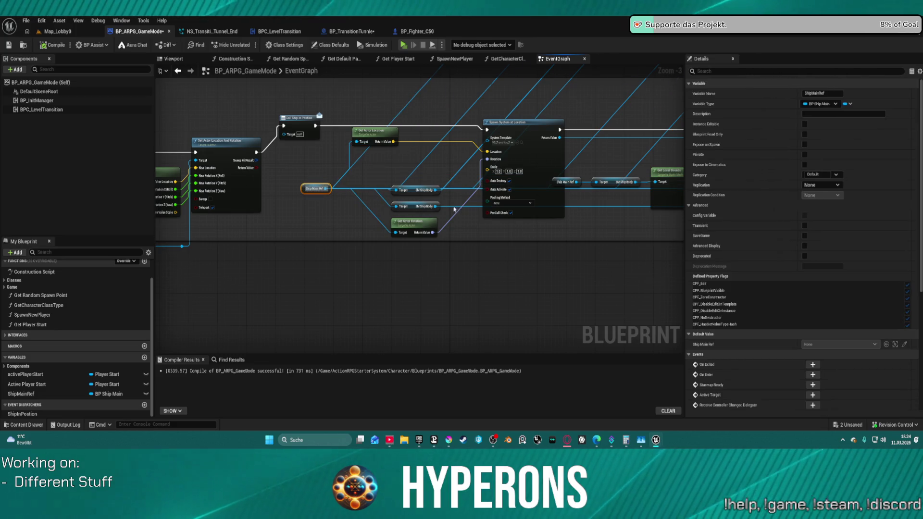
pyautogui.scroll(-3, 330, 195)
pyautogui.scroll(5, 330, 195)
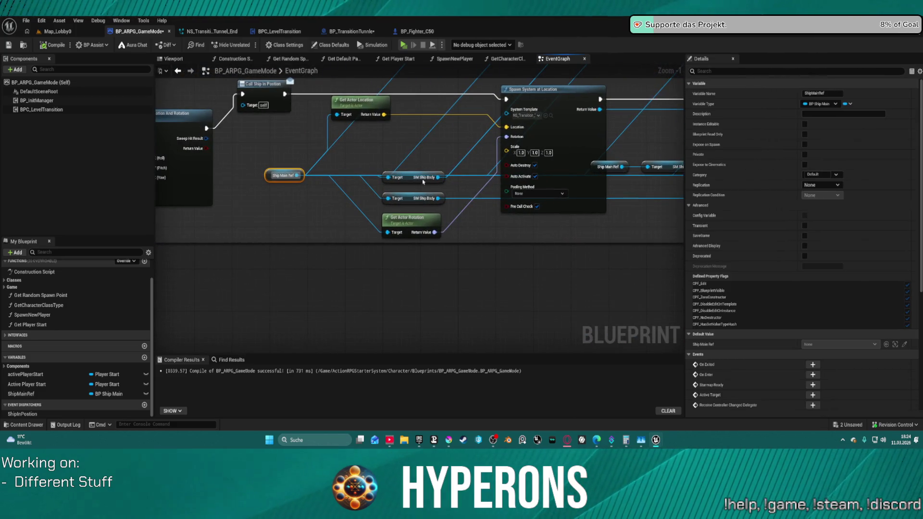
pyautogui.click(414, 170)
pyautogui.moveTo(411, 170); pyautogui.dragTo(396, 149)
pyautogui.scroll(-6, 408, 152)
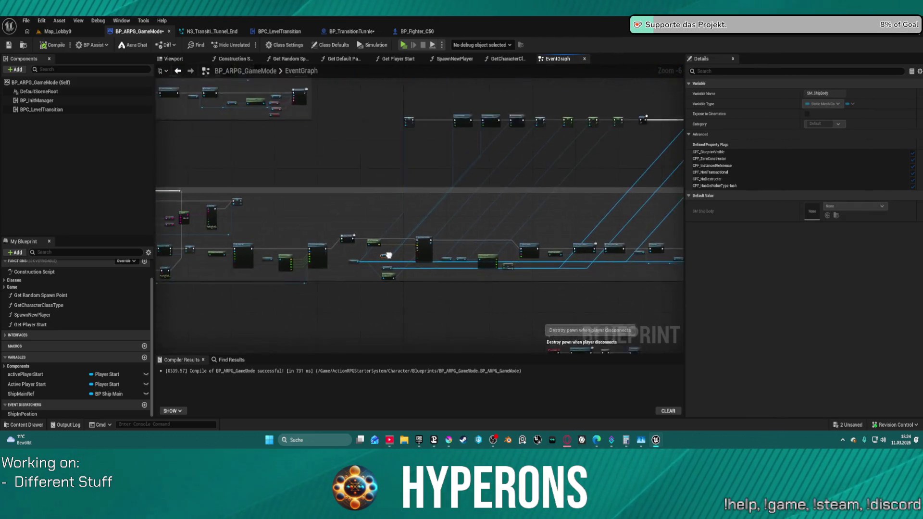
pyautogui.scroll(-1, 317, 113)
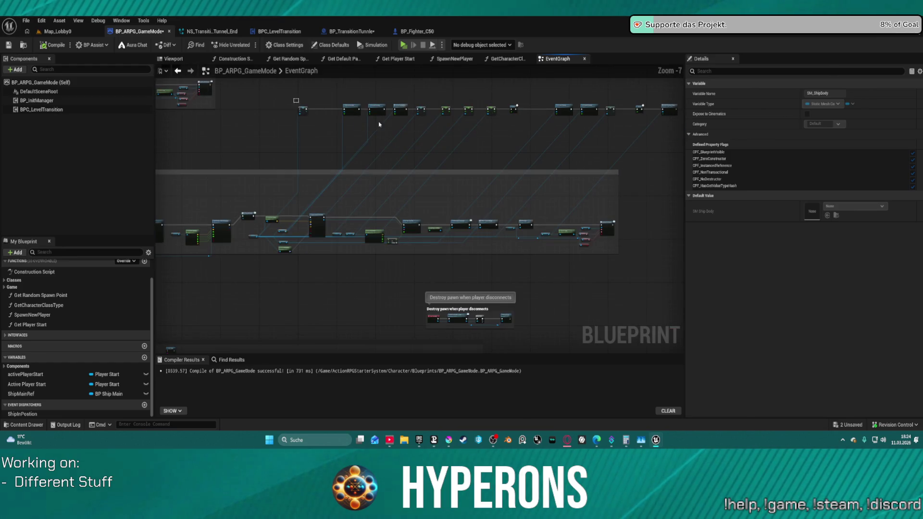
pyautogui.click(641, 140)
pyautogui.moveTo(365, 242); pyautogui.dragTo(603, 144)
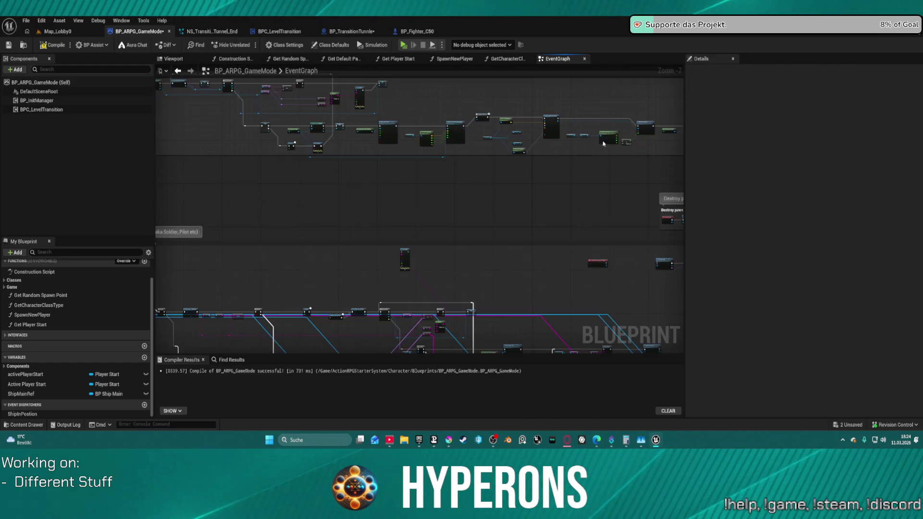
pyautogui.scroll(7, 603, 143)
# Straighten the spawn node connections and delete both SM Ship Body getters.
pyautogui.click(620, 158)
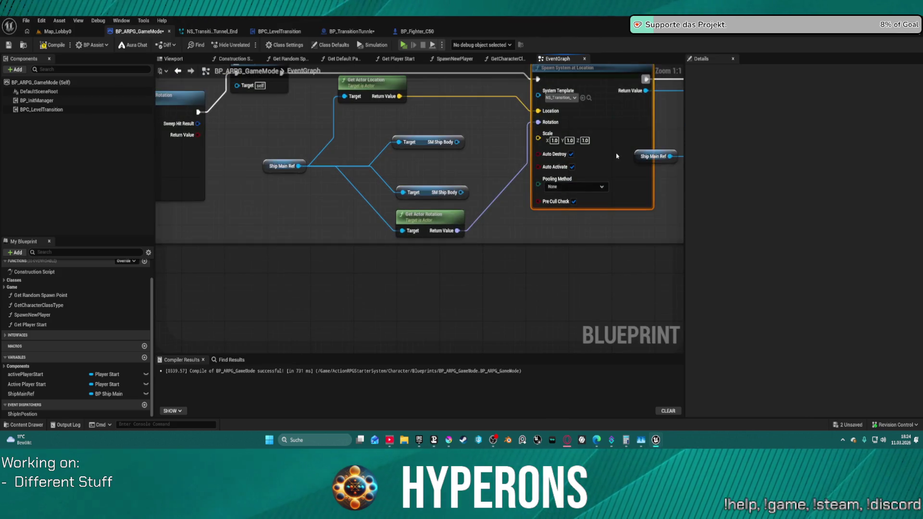
pyautogui.press('f')
pyautogui.moveTo(436, 198)
pyautogui.mouseDown()
pyautogui.moveTo(432, 173)
pyautogui.moveTo(404, 192)
pyautogui.mouseUp()
pyautogui.press('Delete')
pyautogui.click(434, 174)
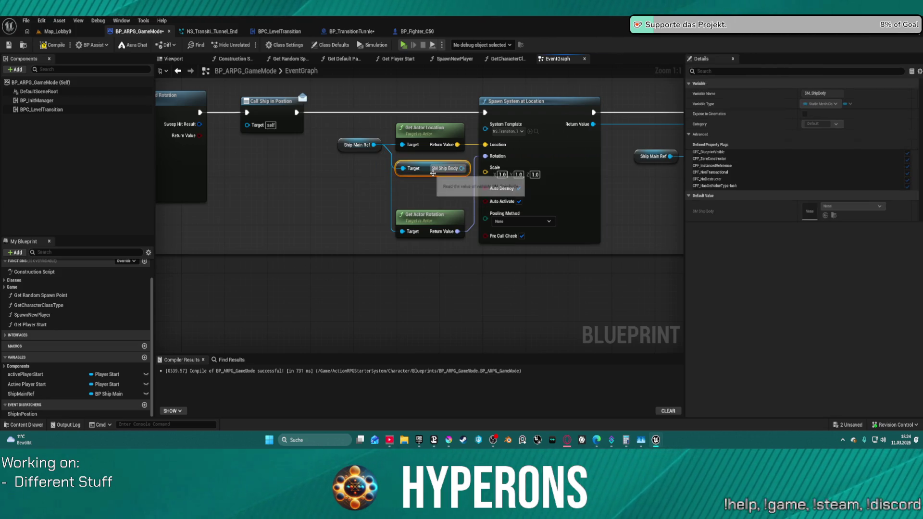
pyautogui.press('Delete')
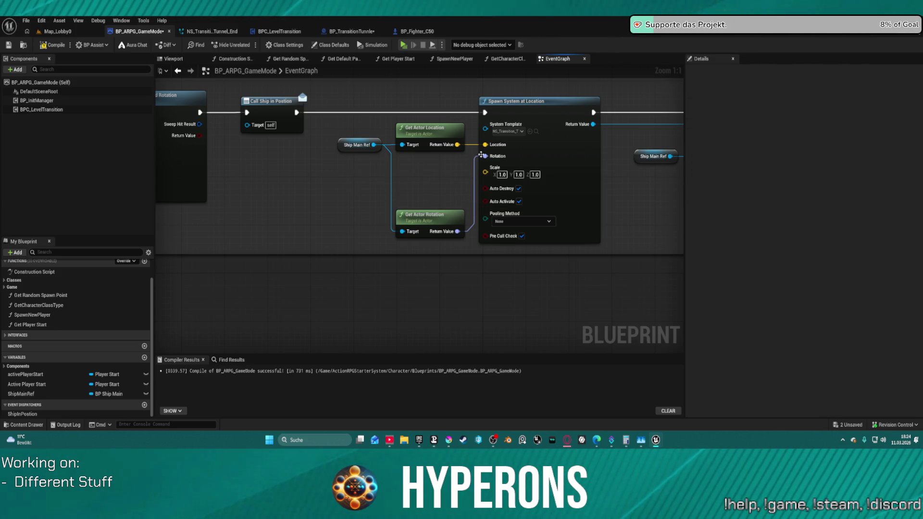
# Reposition the spawn nodes and select the location, rotation and spawn nodes to carry over to BP_TransitionTunnle.
pyautogui.moveTo(547, 129)
pyautogui.mouseDown()
pyautogui.moveTo(537, 108)
pyautogui.moveTo(459, 193)
pyautogui.mouseUp()
pyautogui.moveTo(300, 157)
pyautogui.mouseDown()
pyautogui.moveTo(366, 181)
pyautogui.moveTo(374, 165)
pyautogui.moveTo(359, 191)
pyautogui.mouseUp()
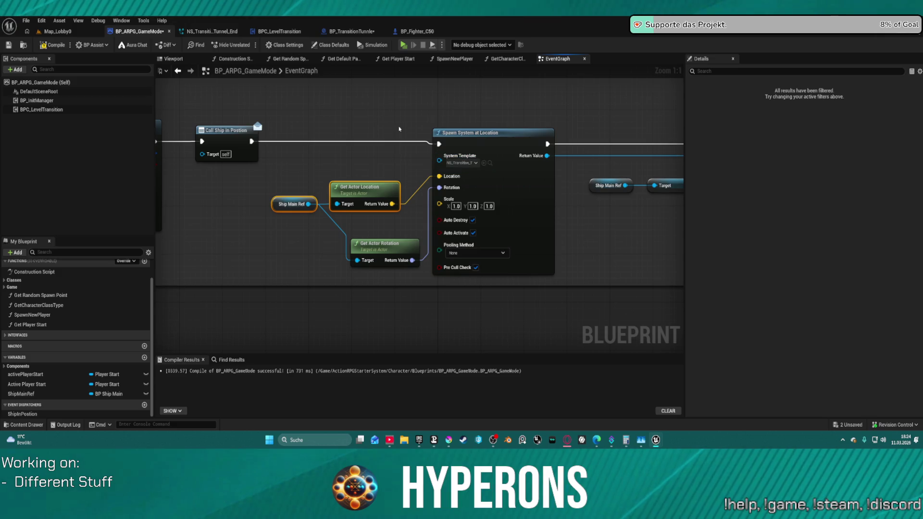
pyautogui.moveTo(350, 122)
pyautogui.mouseDown()
pyautogui.moveTo(551, 272)
pyautogui.moveTo(515, 264)
pyautogui.mouseUp()
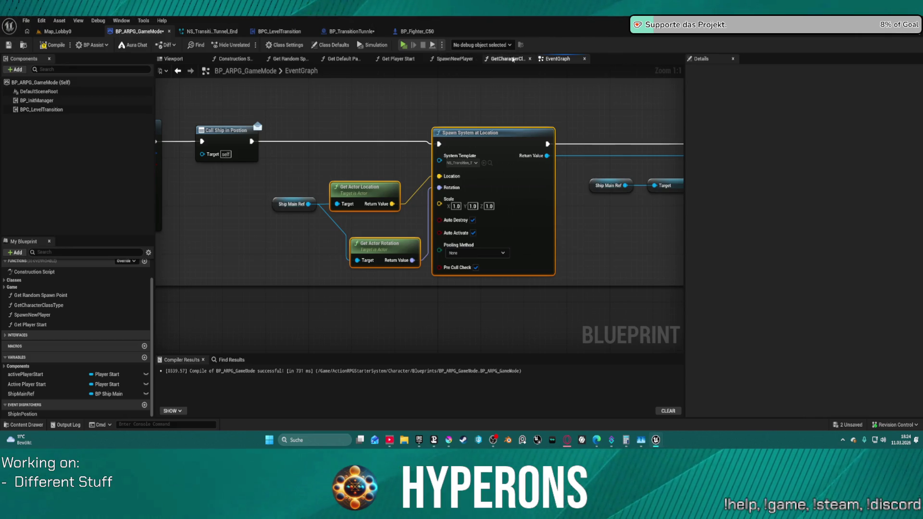
pyautogui.click(340, 32)
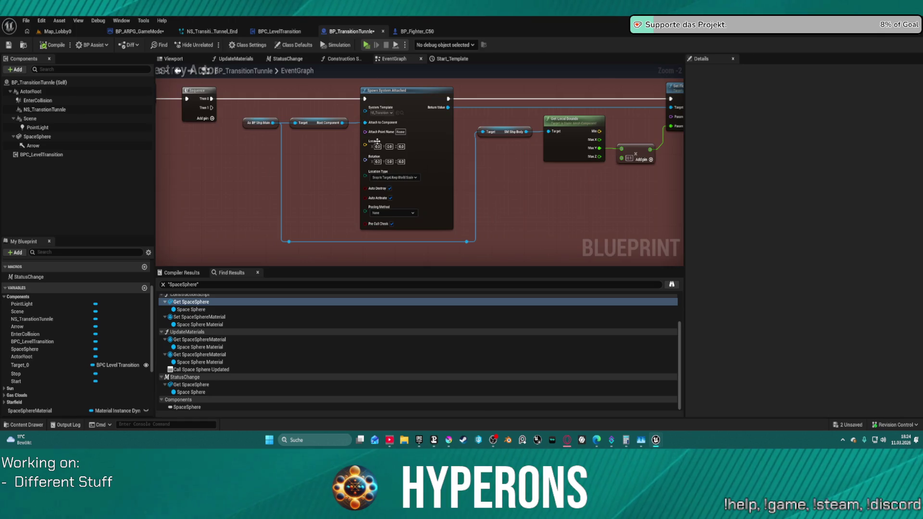
# Paste the copied spawn nodes and move the ShipReady node group down to make room.
pyautogui.hotkey('ctrl', 'v')
pyautogui.scroll(-8, 451, 108)
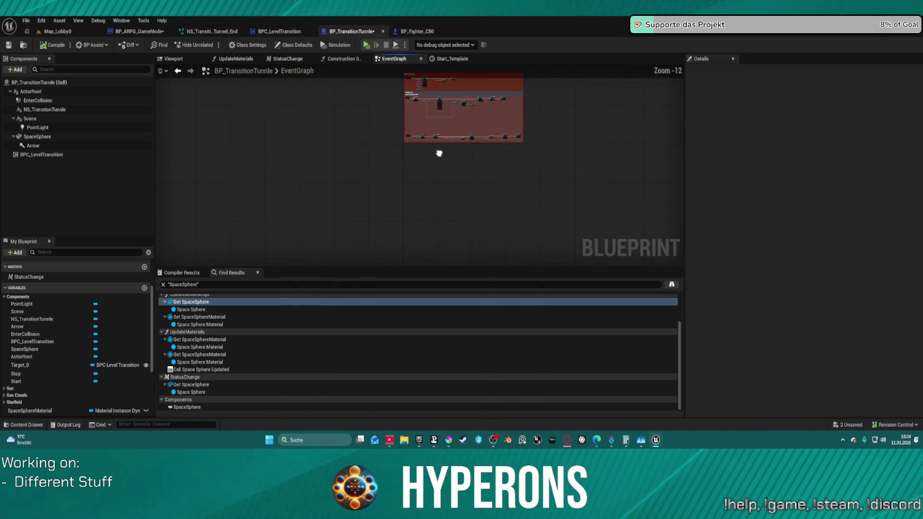
pyautogui.click(400, 91)
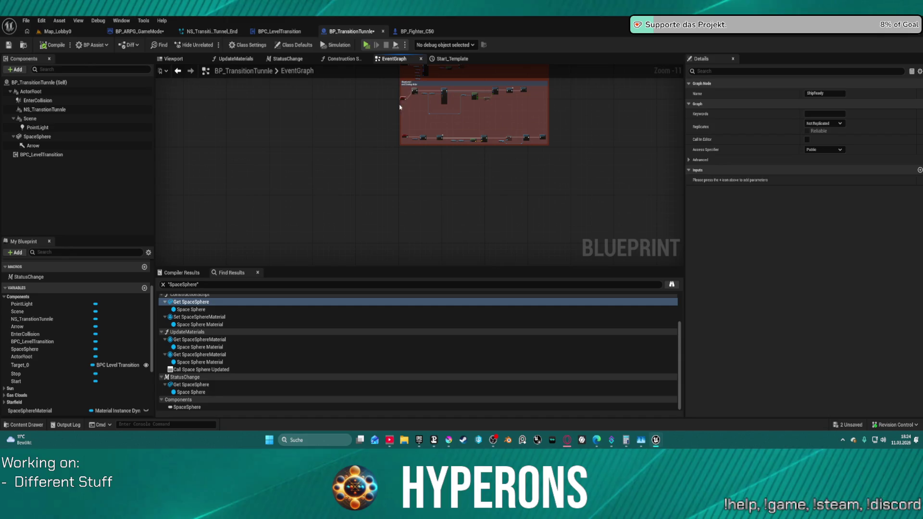
pyautogui.moveTo(404, 117)
pyautogui.mouseDown()
pyautogui.moveTo(413, 133)
pyautogui.moveTo(404, 200)
pyautogui.mouseUp()
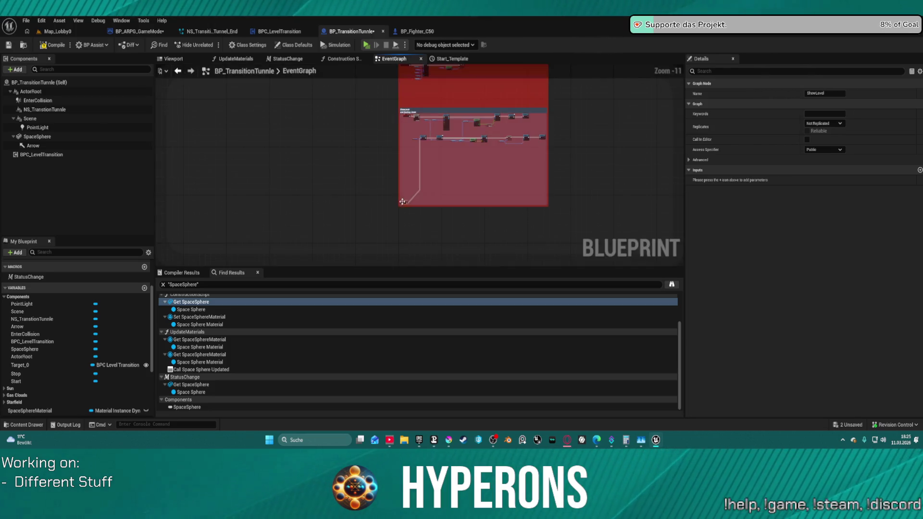
pyautogui.scroll(3, 425, 157)
pyautogui.click(444, 149)
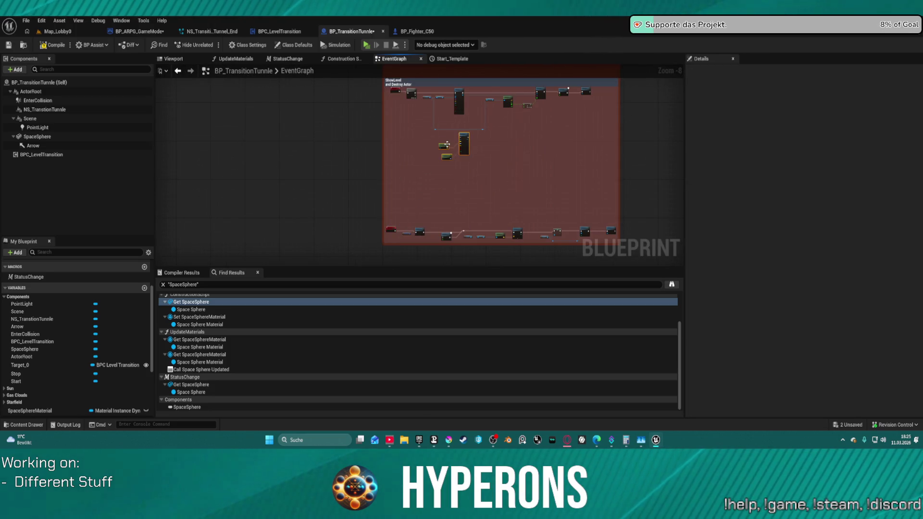
# Run the pasted Spawn System at Location from the sequence and feed its return value into the parameter setter.
pyautogui.scroll(3, 447, 145)
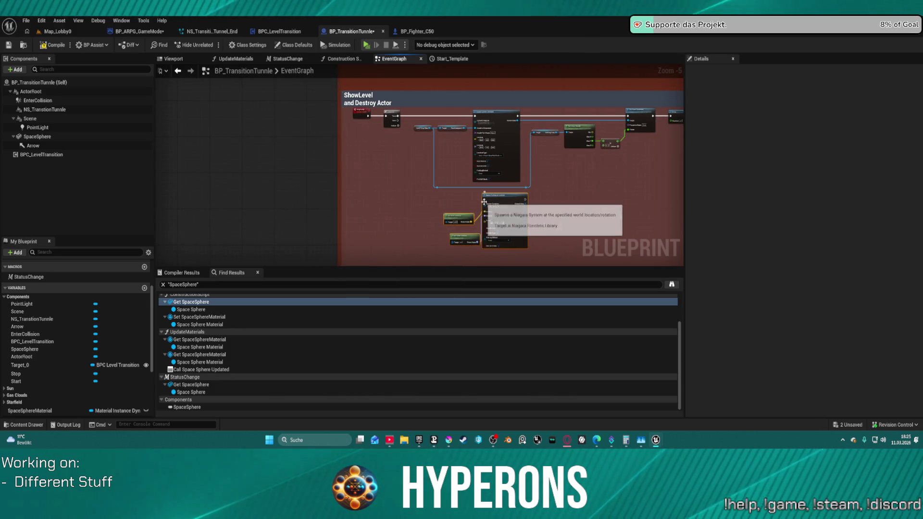
pyautogui.moveTo(484, 198); pyautogui.dragTo(400, 117)
pyautogui.scroll(2, 488, 125)
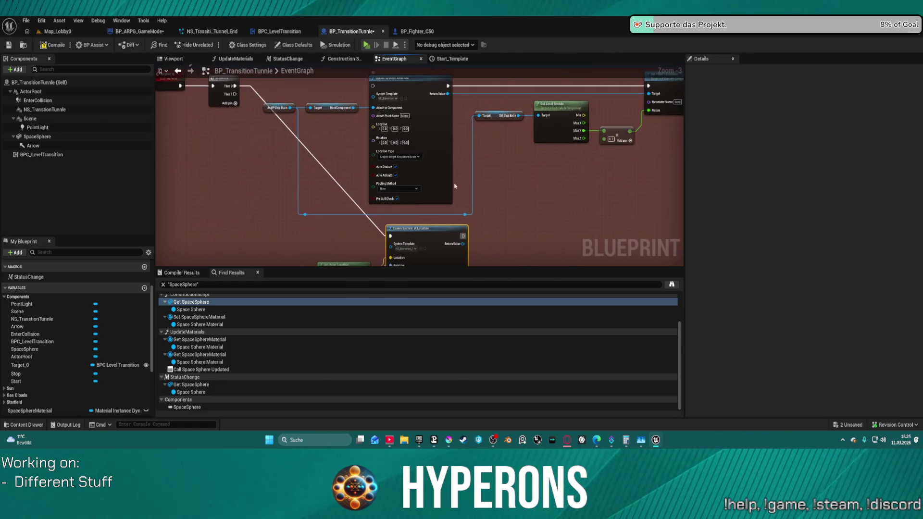
pyautogui.moveTo(460, 245)
pyautogui.mouseDown()
pyautogui.moveTo(486, 196)
pyautogui.moveTo(650, 88)
pyautogui.mouseUp()
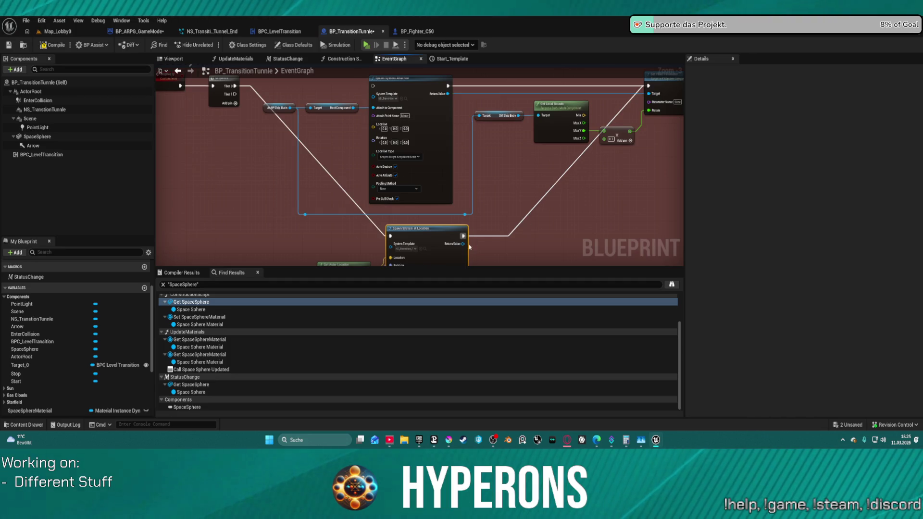
pyautogui.moveTo(448, 93)
pyautogui.mouseDown()
pyautogui.moveTo(454, 124)
pyautogui.moveTo(449, 115)
pyautogui.mouseUp()
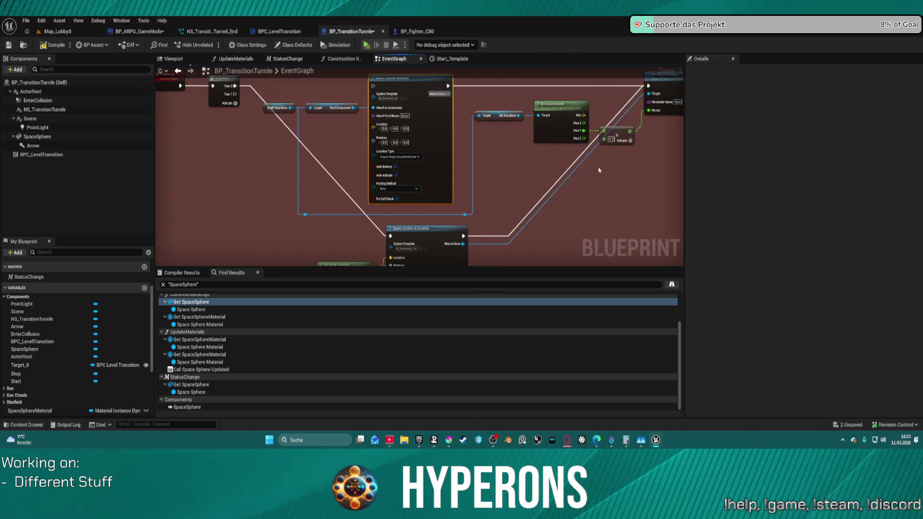
pyautogui.click(613, 138)
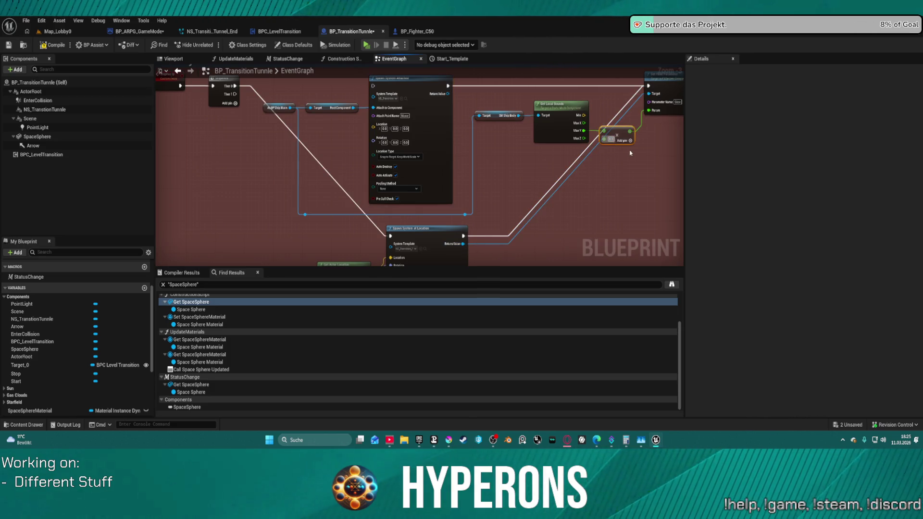
# Connect As BP Ship Main to Get Actor Location and Get Actor Rotation.
pyautogui.moveTo(596, 199)
pyautogui.mouseDown()
pyautogui.moveTo(577, 189)
pyautogui.moveTo(484, 224)
pyautogui.mouseUp()
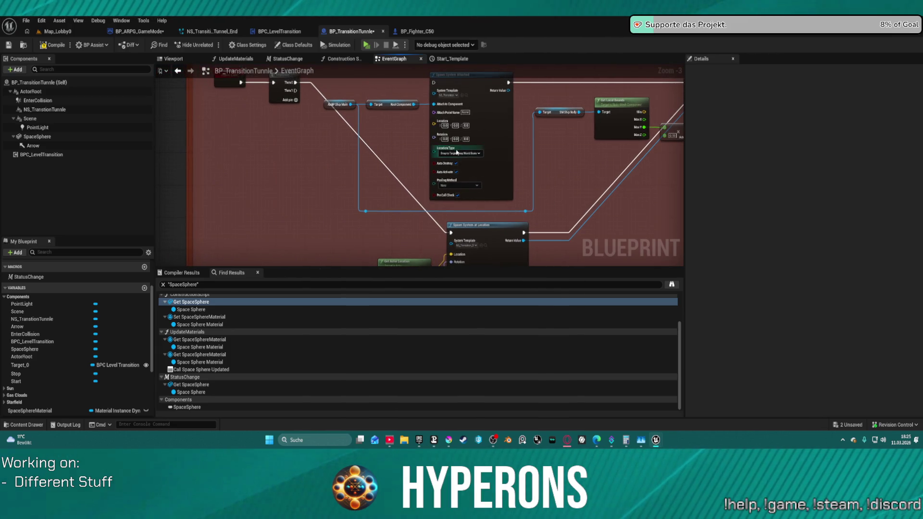
pyautogui.moveTo(371, 165)
pyautogui.mouseDown()
pyautogui.moveTo(372, 77)
pyautogui.moveTo(379, 134)
pyautogui.moveTo(377, 118)
pyautogui.moveTo(415, 183)
pyautogui.mouseUp()
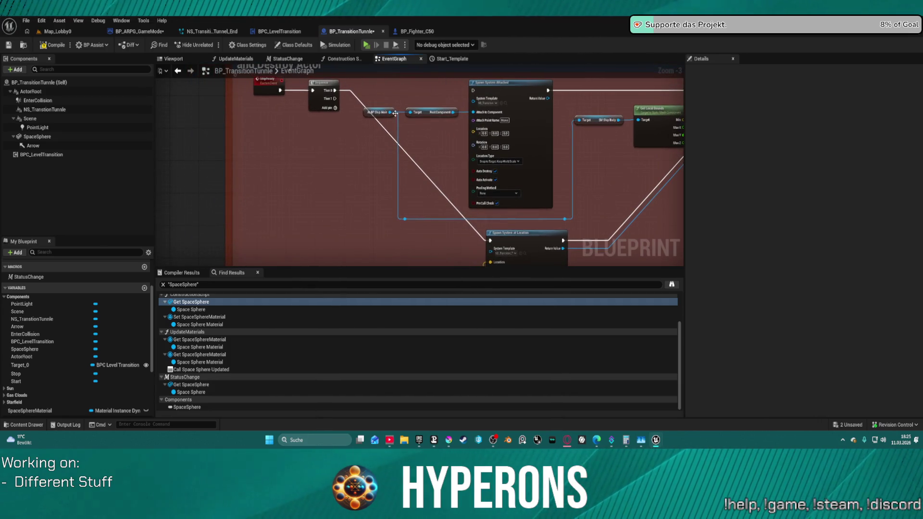
pyautogui.click(393, 115)
pyautogui.moveTo(404, 221); pyautogui.dragTo(404, 148)
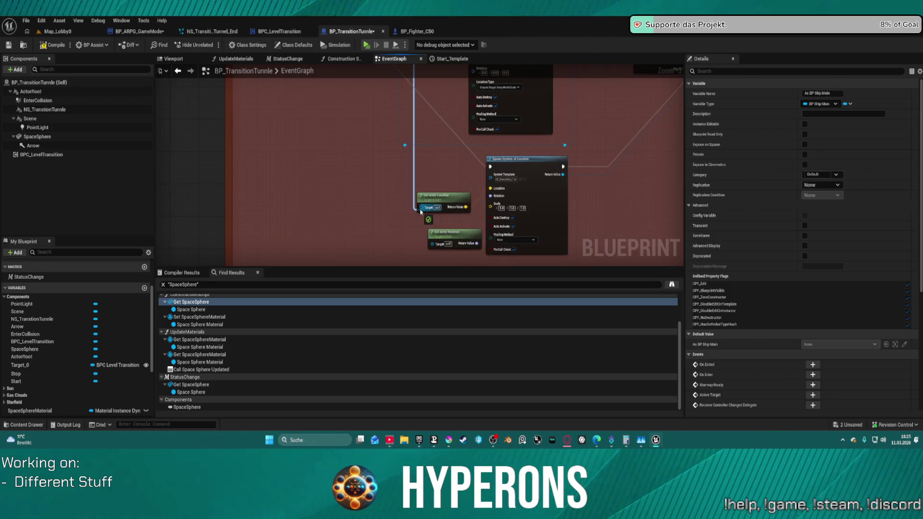
pyautogui.moveTo(435, 248)
pyautogui.mouseDown()
pyautogui.moveTo(391, 85)
pyautogui.moveTo(390, 133)
pyautogui.mouseUp()
# Delete the Spawn System Attached, RootComponent and Sequence nodes, then return to BP_ARPG_GameMode.
pyautogui.click(488, 167)
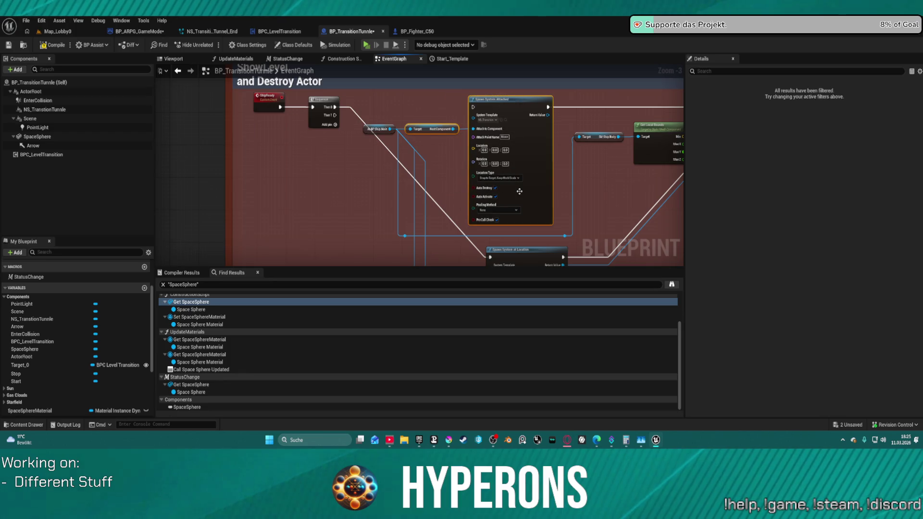
pyautogui.moveTo(381, 95)
pyautogui.mouseDown()
pyautogui.moveTo(519, 173)
pyautogui.moveTo(517, 166)
pyautogui.mouseUp()
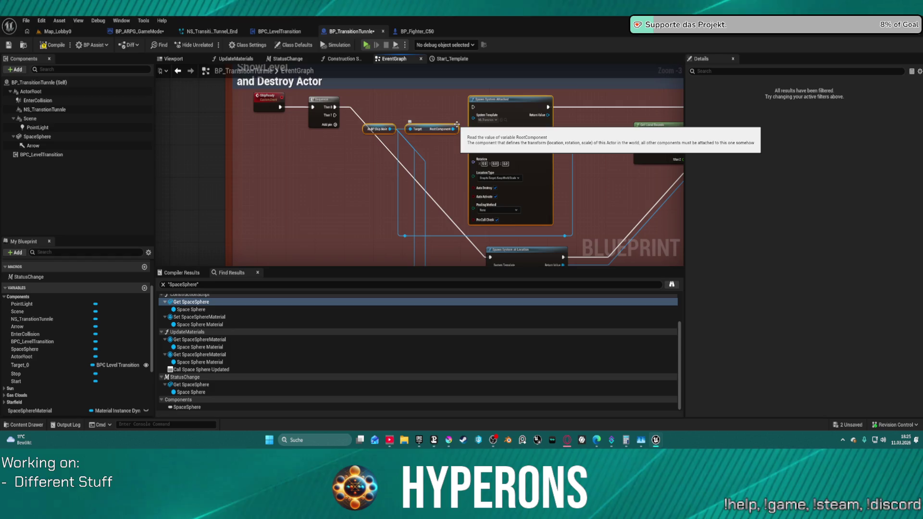
pyautogui.press('Delete')
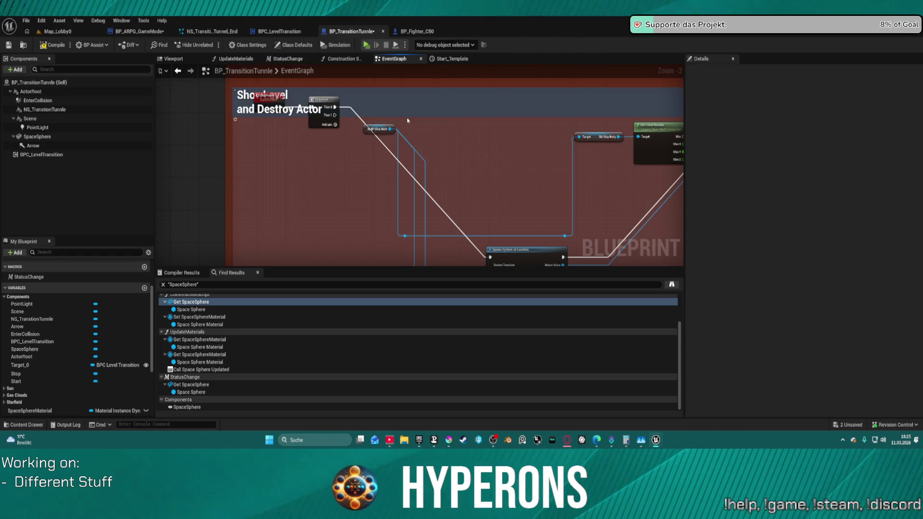
pyautogui.click(375, 130)
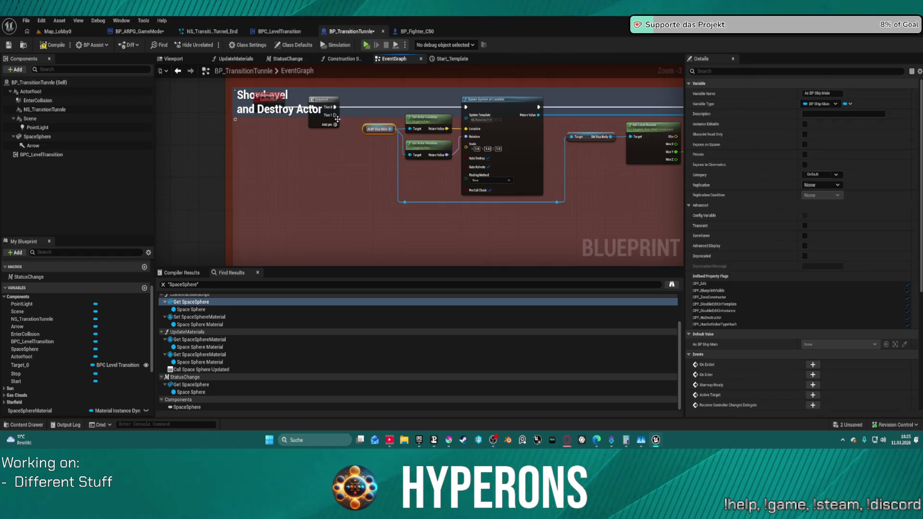
pyautogui.click(295, 120)
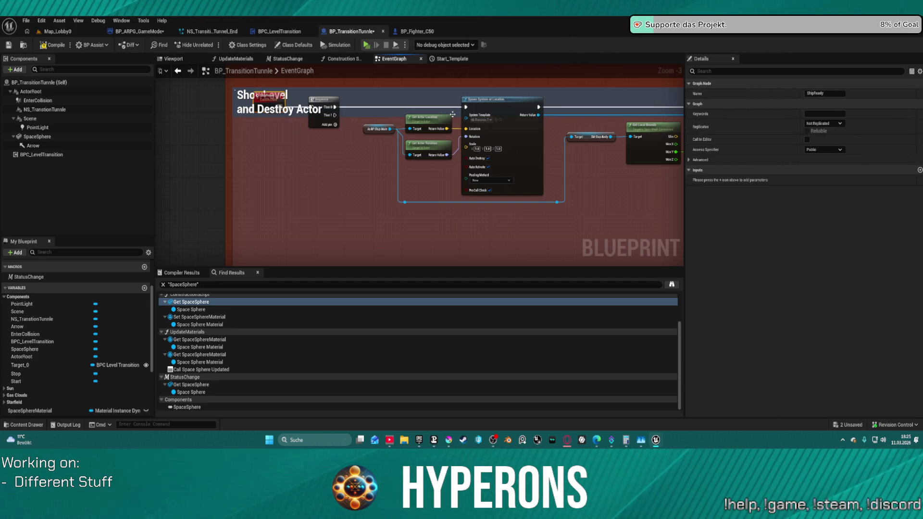
pyautogui.click(318, 102)
pyautogui.press('Delete')
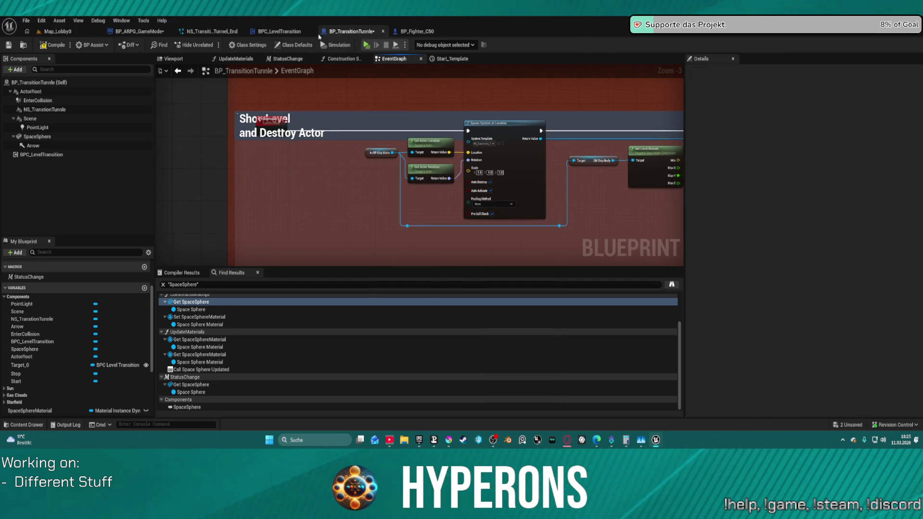
pyautogui.click(138, 31)
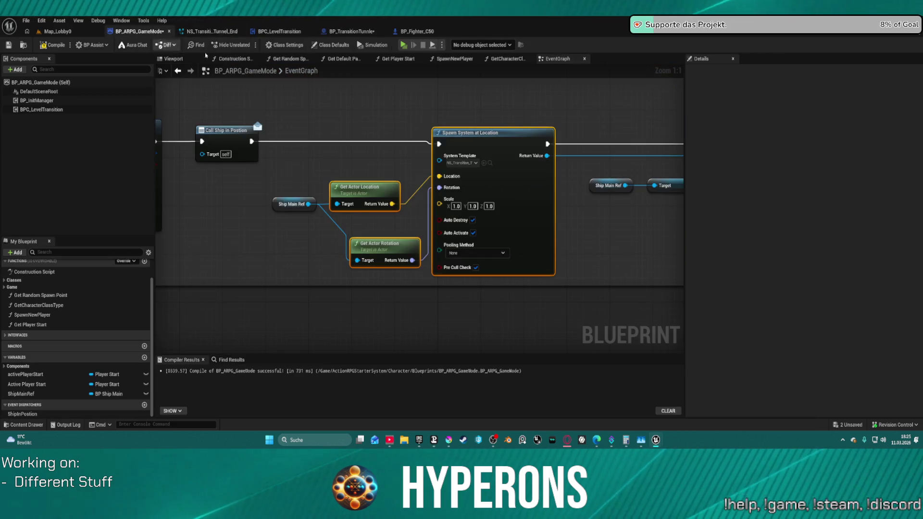
# Paste the attached spawn nodes, run them after Call Ship in Position, and feed Set Float Parameter's Target.
pyautogui.scroll(-5, 369, 198)
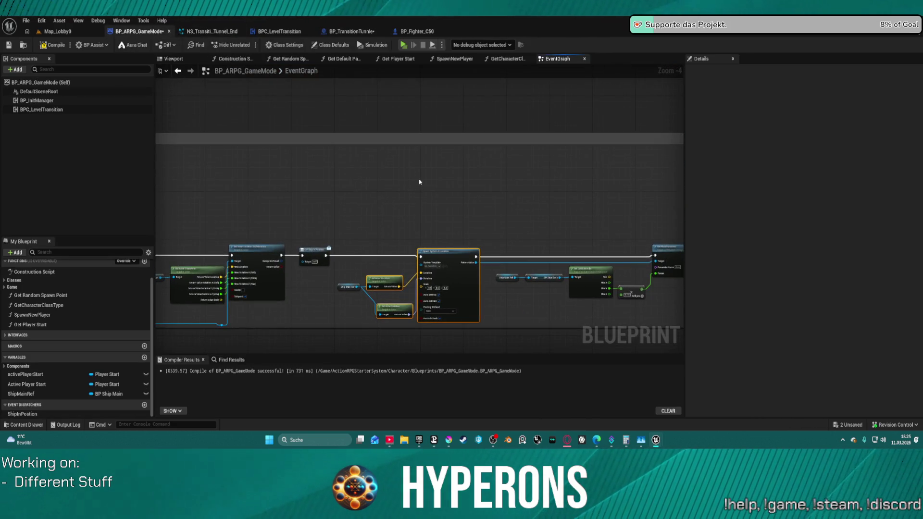
pyautogui.hotkey('ctrl', 'v')
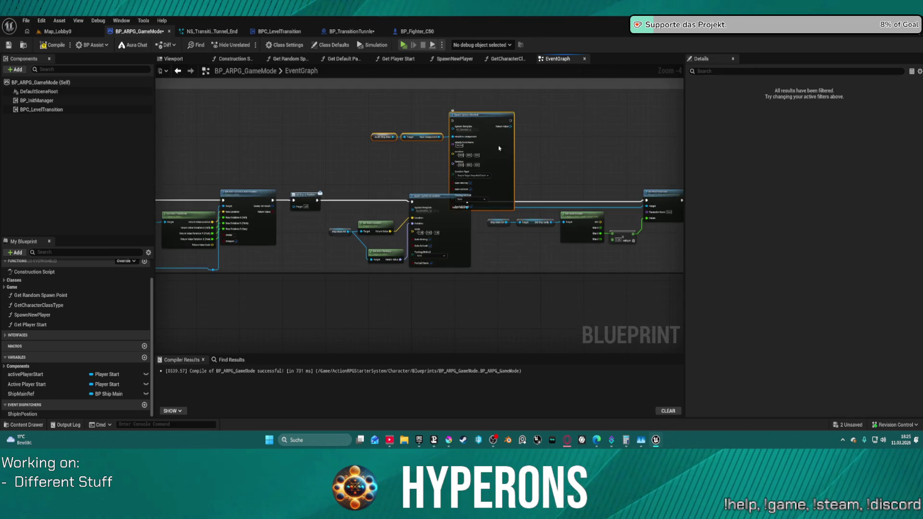
pyautogui.moveTo(499, 148); pyautogui.dragTo(469, 140)
pyautogui.scroll(2, 446, 224)
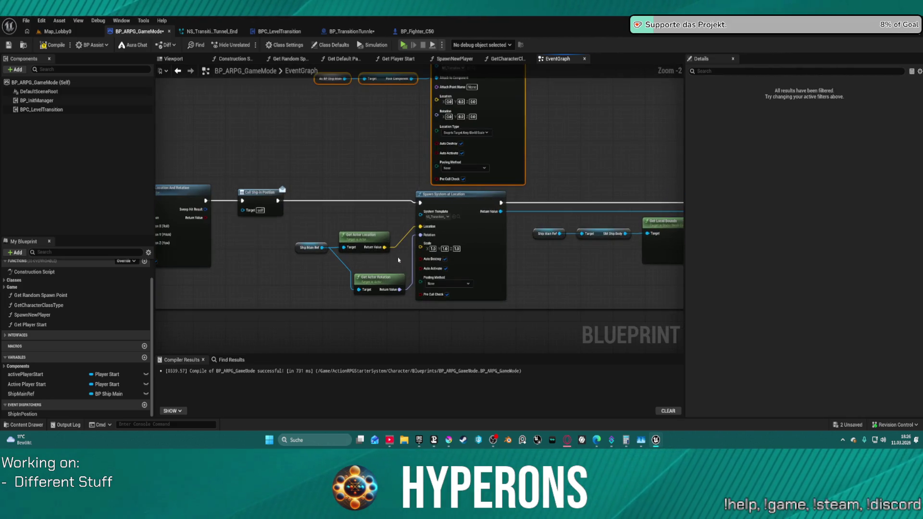
pyautogui.moveTo(399, 260); pyautogui.dragTo(428, 306)
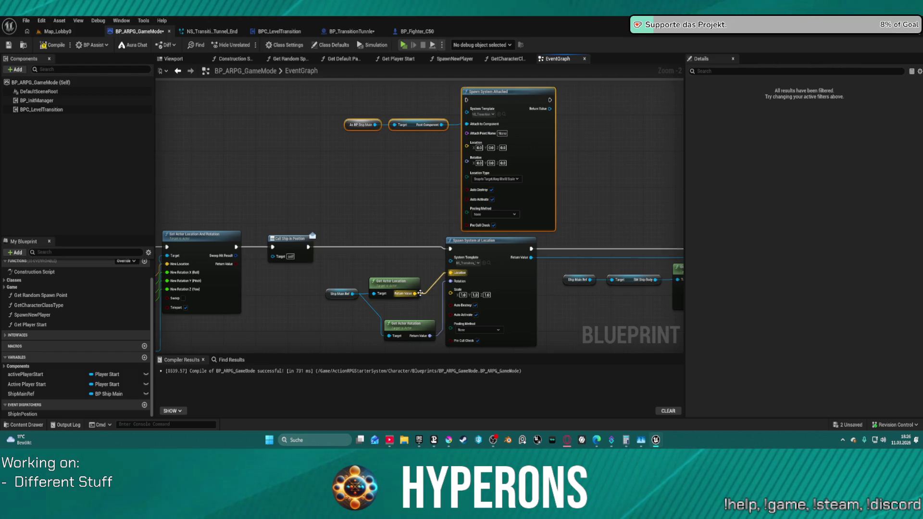
pyautogui.moveTo(353, 294)
pyautogui.mouseDown()
pyautogui.moveTo(365, 149)
pyautogui.moveTo(385, 127)
pyautogui.mouseUp()
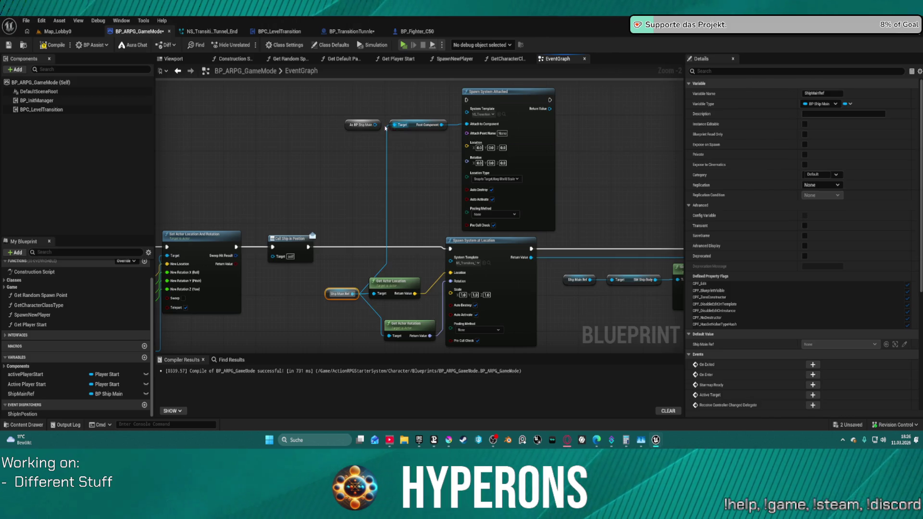
pyautogui.click(344, 130)
pyautogui.moveTo(467, 100)
pyautogui.mouseDown()
pyautogui.moveTo(361, 226)
pyautogui.moveTo(308, 248)
pyautogui.mouseUp()
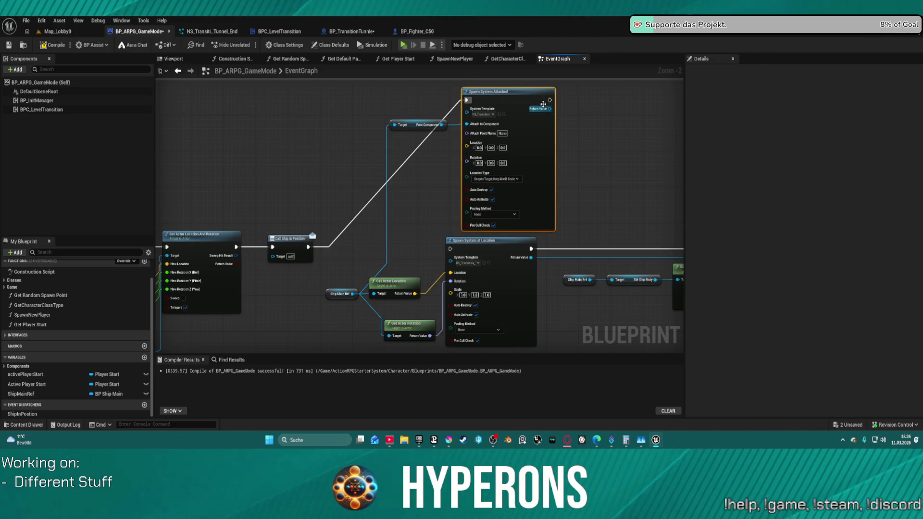
pyautogui.moveTo(549, 99)
pyautogui.mouseDown()
pyautogui.moveTo(567, 166)
pyautogui.moveTo(628, 241)
pyautogui.moveTo(687, 230)
pyautogui.moveTo(526, 235)
pyautogui.moveTo(462, 250)
pyautogui.moveTo(671, 232)
pyautogui.moveTo(558, 247)
pyautogui.mouseUp()
pyautogui.moveTo(289, 258); pyautogui.dragTo(307, 111)
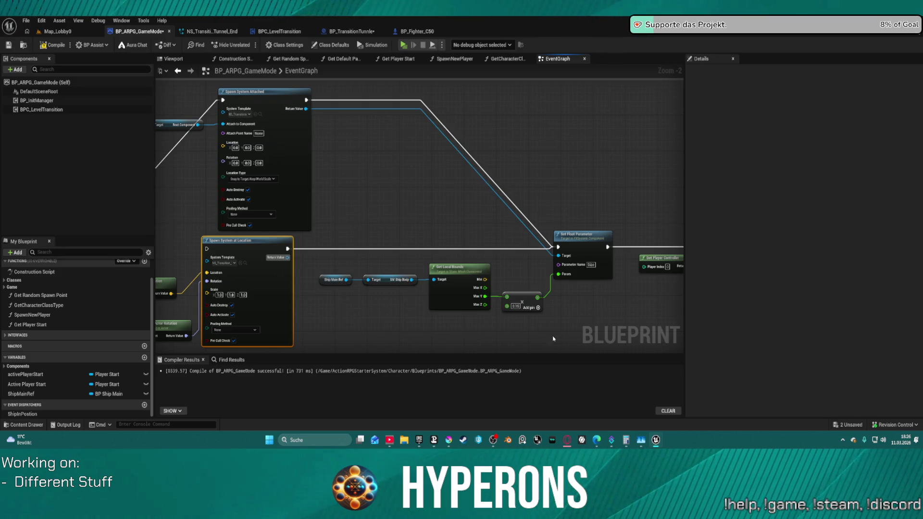
# Delete the spawn-at-location and actor transform nodes, straighten connections, and launch Play Standalone.
pyautogui.click(530, 310)
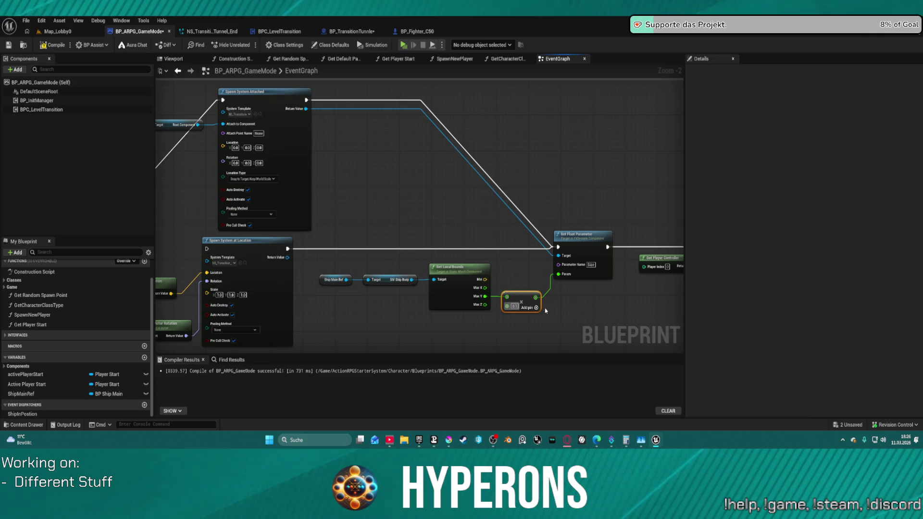
pyautogui.moveTo(544, 249)
pyautogui.mouseDown()
pyautogui.moveTo(495, 202)
pyautogui.moveTo(439, 243)
pyautogui.moveTo(272, 231)
pyautogui.moveTo(285, 270)
pyautogui.mouseUp()
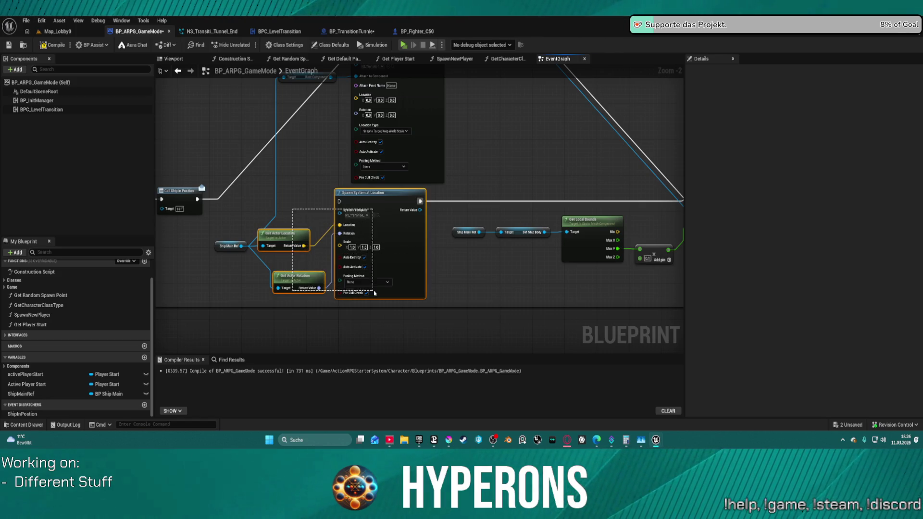
pyautogui.press('Delete')
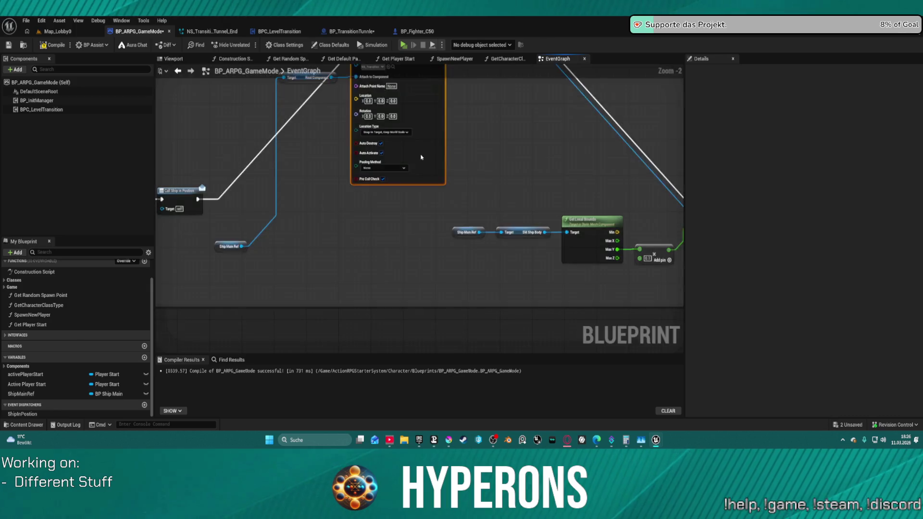
pyautogui.press('f')
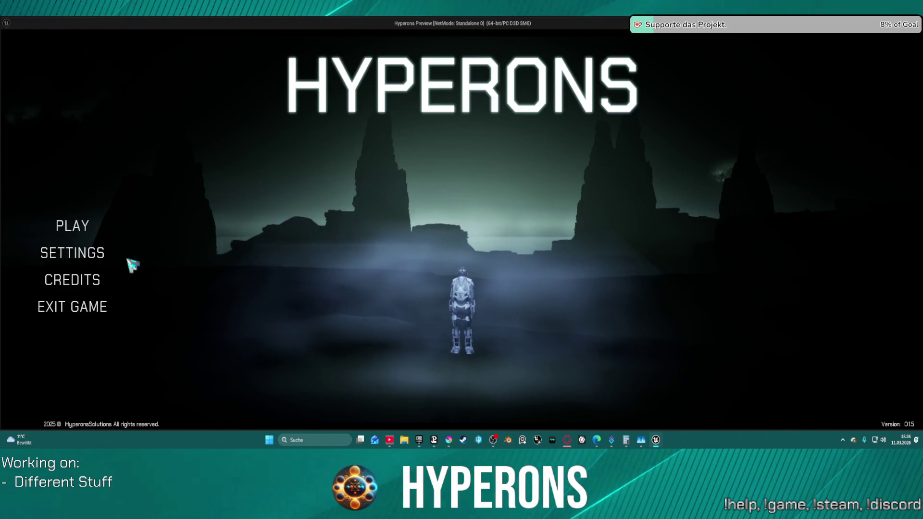
pyautogui.click(72, 227)
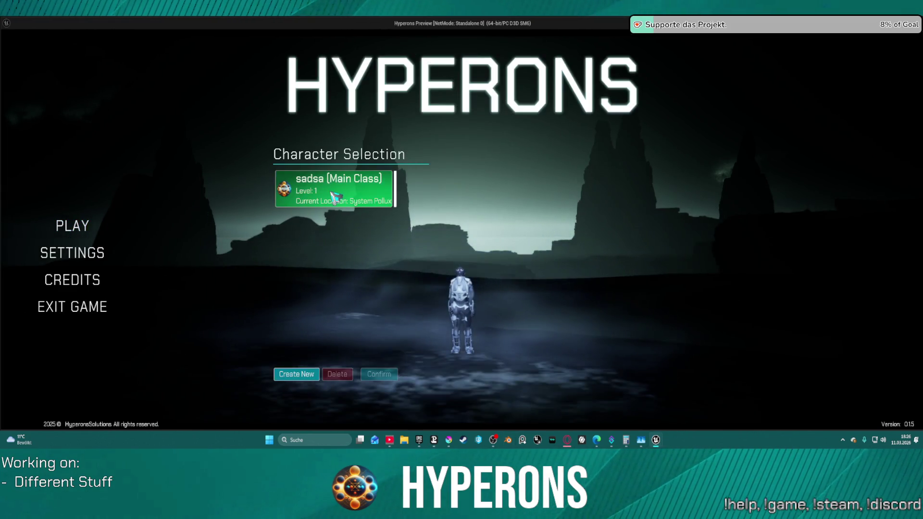
# Start the game with the saved character, fly through the purple jumpgate to Pollux, then exit with Esc.
pyautogui.click(335, 197)
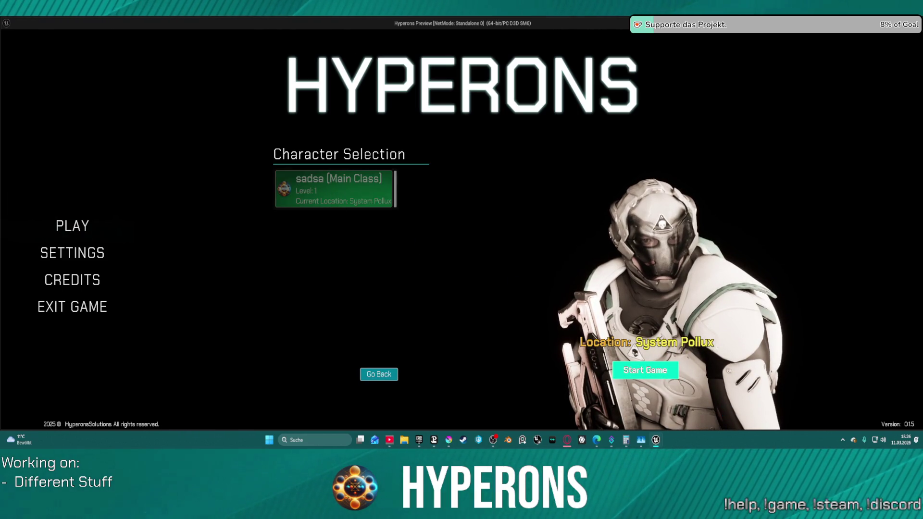
pyautogui.click(646, 370)
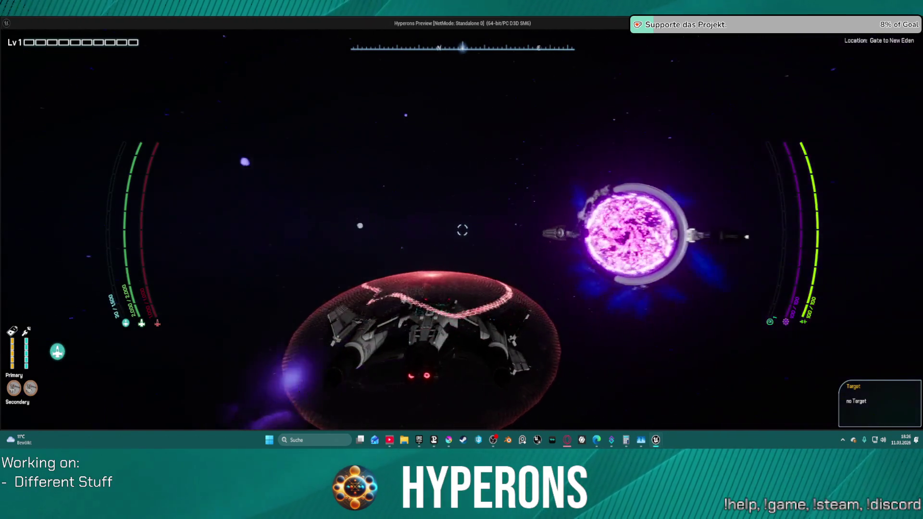
pyautogui.press('w')
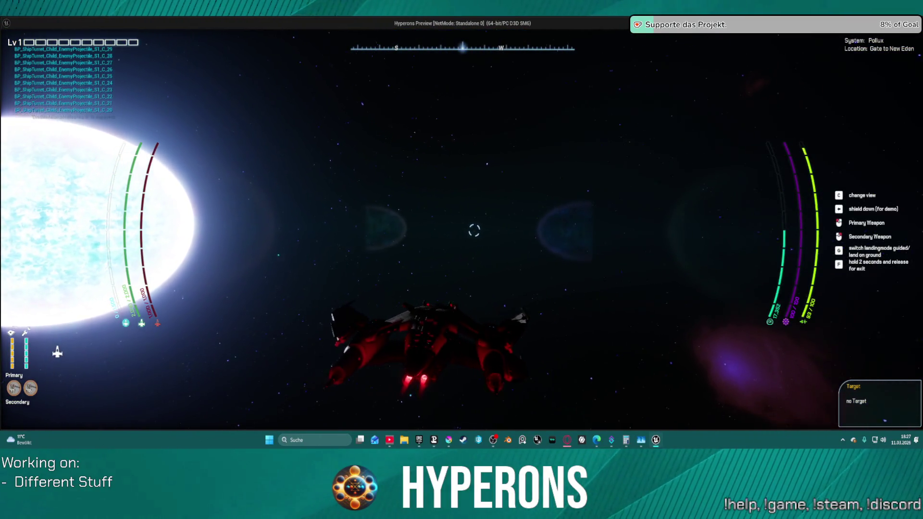
pyautogui.press('Escape')
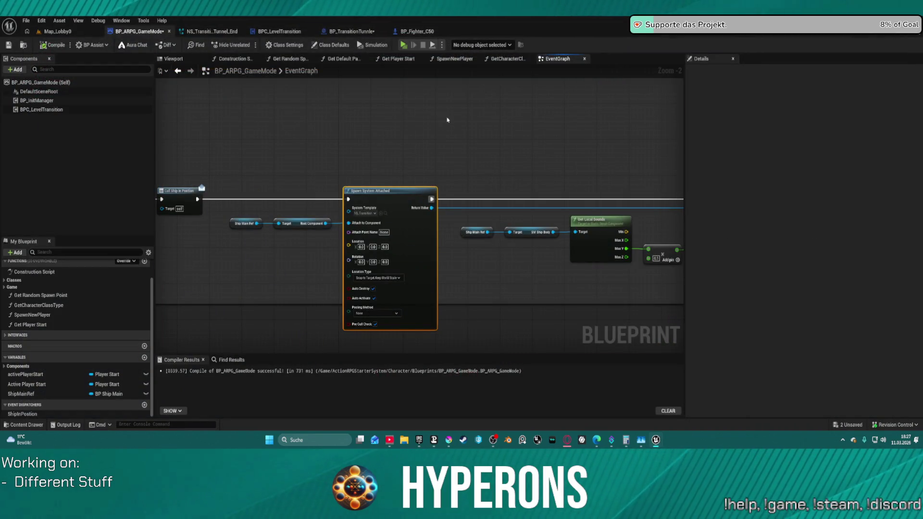
# Check that Spawn System Attached in the game mode uses the NS_Transition template.
pyautogui.moveTo(382, 145)
pyautogui.mouseDown()
pyautogui.moveTo(443, 124)
pyautogui.moveTo(477, 72)
pyautogui.mouseUp()
pyautogui.moveTo(567, 198); pyautogui.dragTo(560, 203)
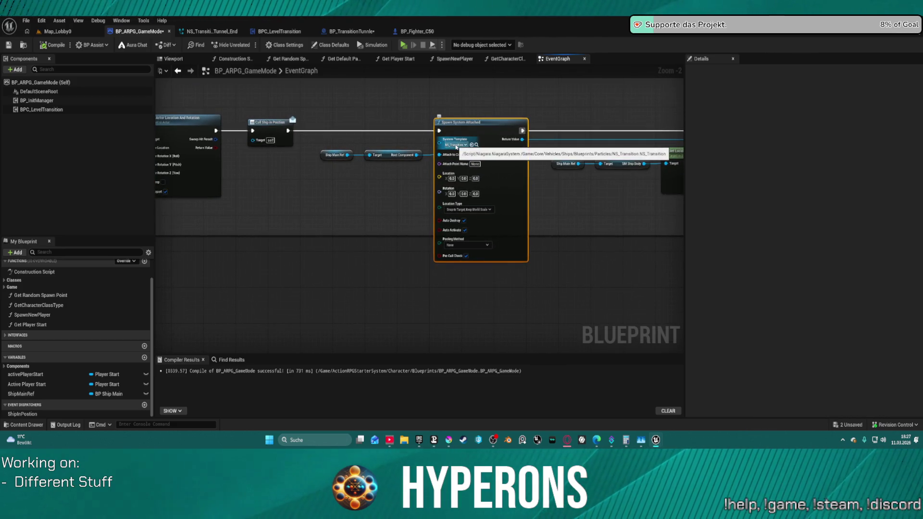
pyautogui.scroll(-4, 455, 147)
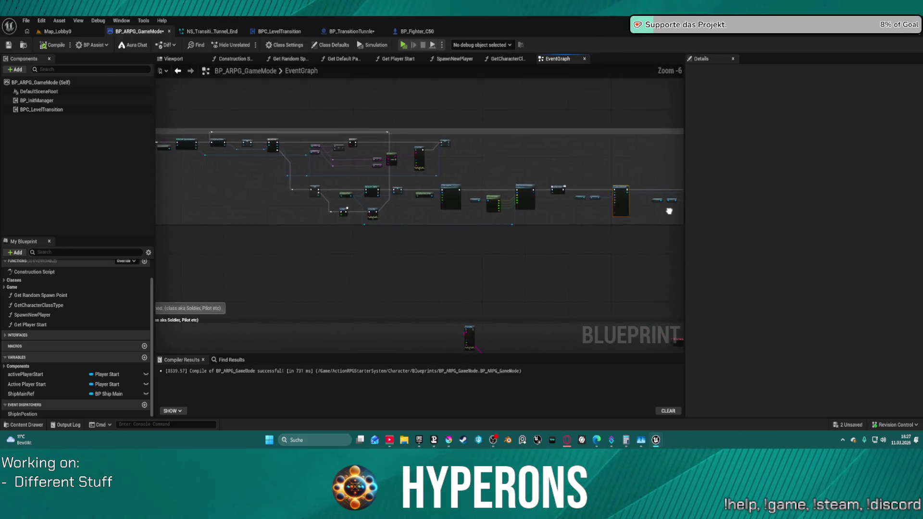
pyautogui.scroll(3, 442, 166)
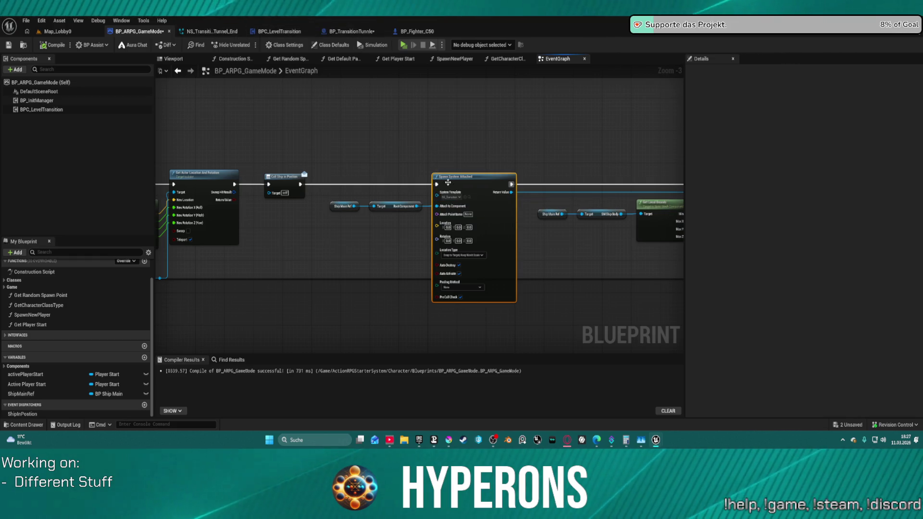
pyautogui.click(454, 197)
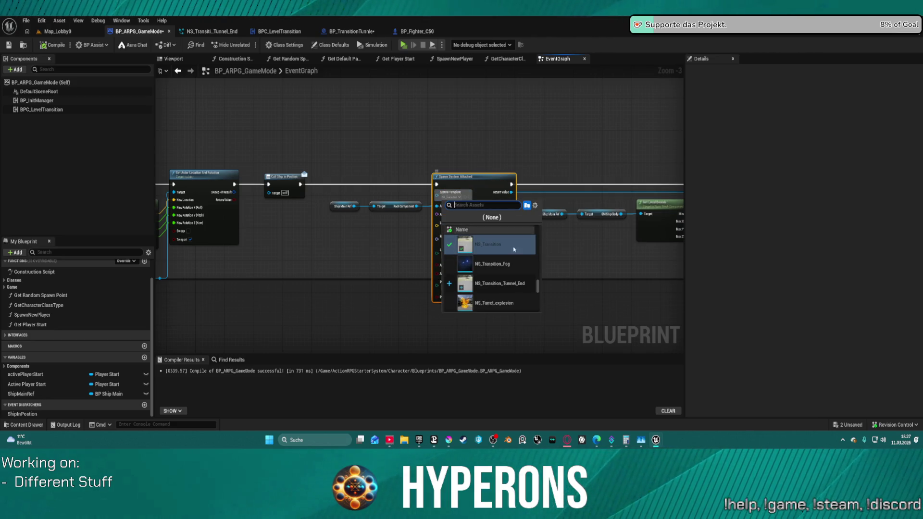
pyautogui.click(491, 281)
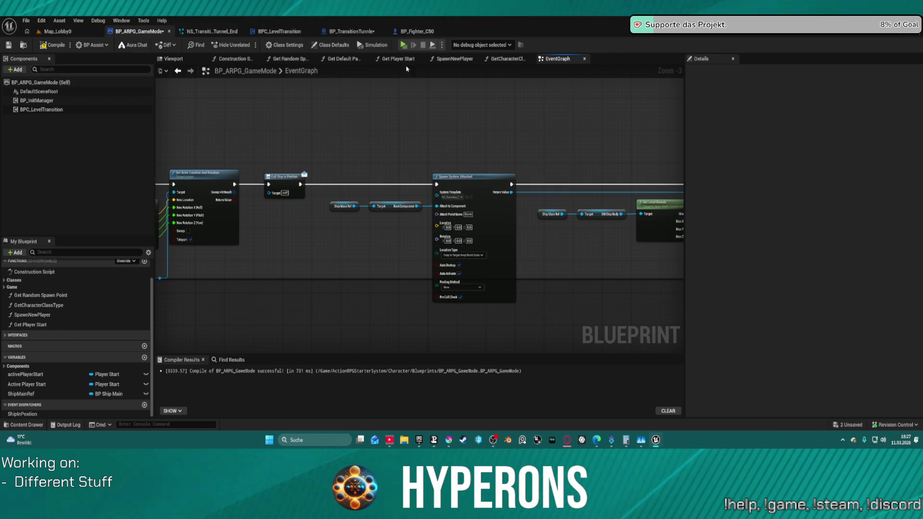
# Check the system template on BP_TransitionTunnle's Spawn System at Location node.
pyautogui.click(353, 32)
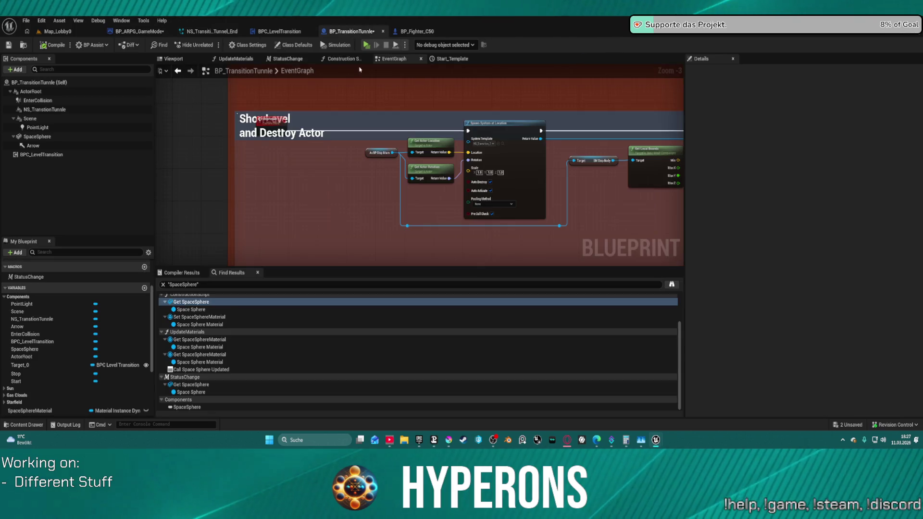
pyautogui.scroll(1, 478, 149)
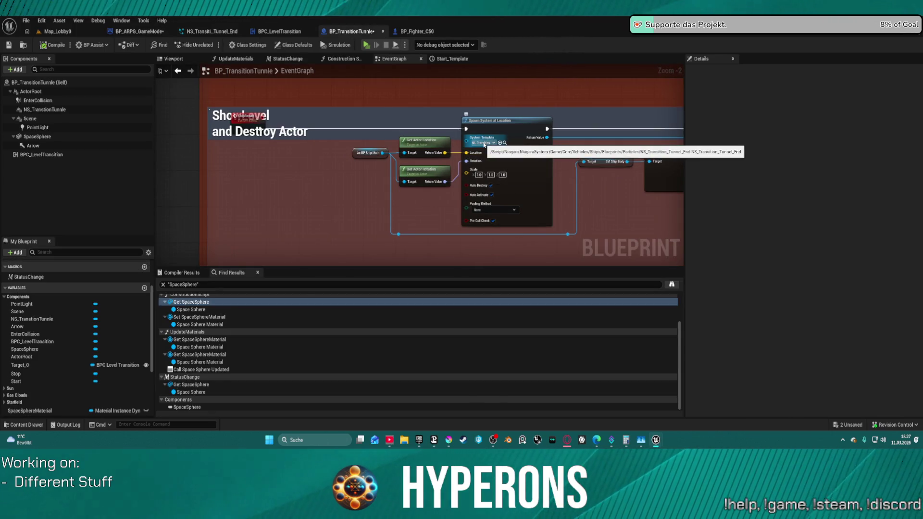
pyautogui.click(484, 143)
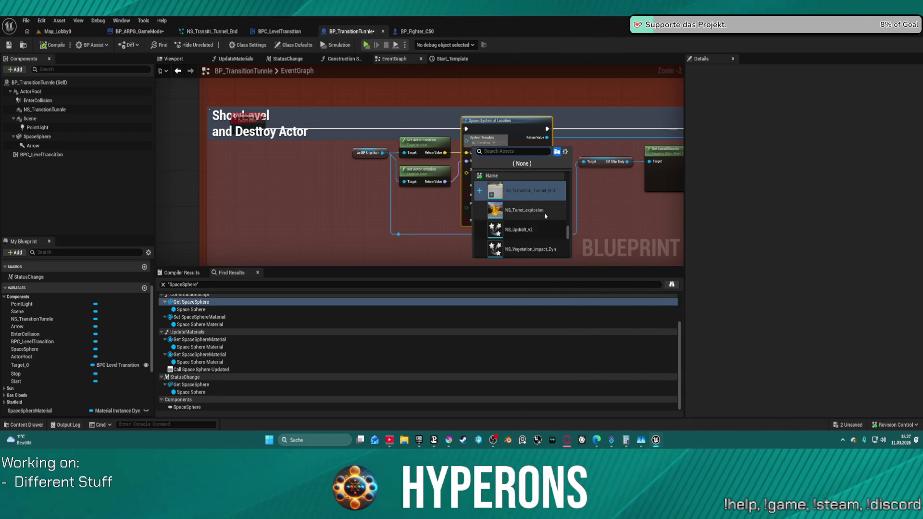
pyautogui.scroll(1, 546, 201)
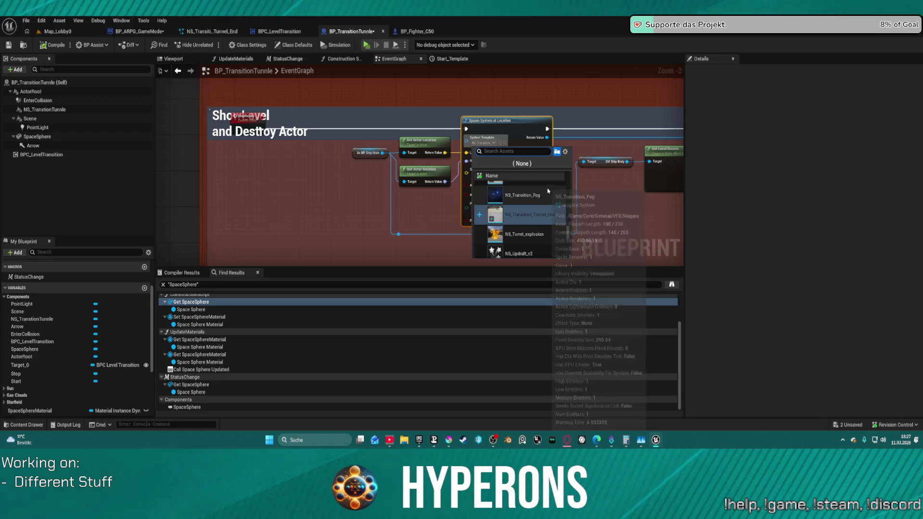
pyautogui.click(490, 197)
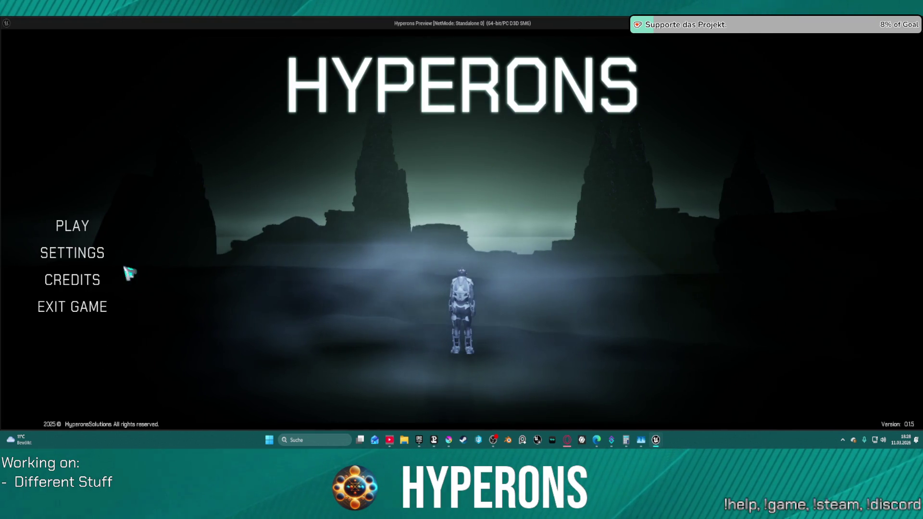
# Play with the saved character, jump through the gate to New Eden, then exit with Esc.
pyautogui.click(74, 228)
pyautogui.click(361, 205)
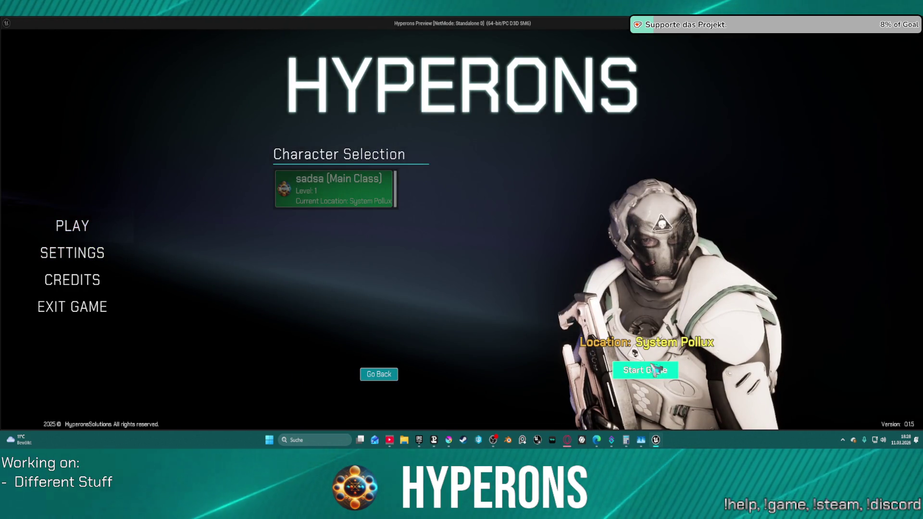
pyautogui.click(645, 370)
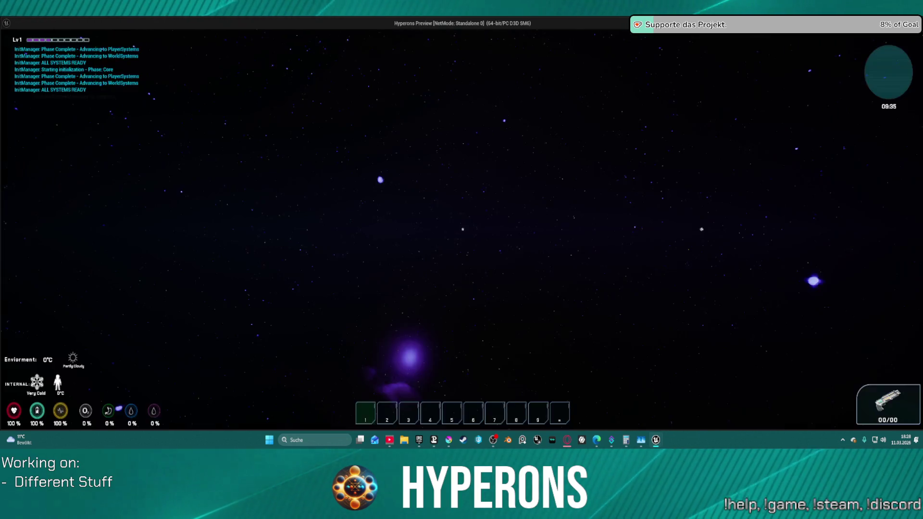
pyautogui.press('d')
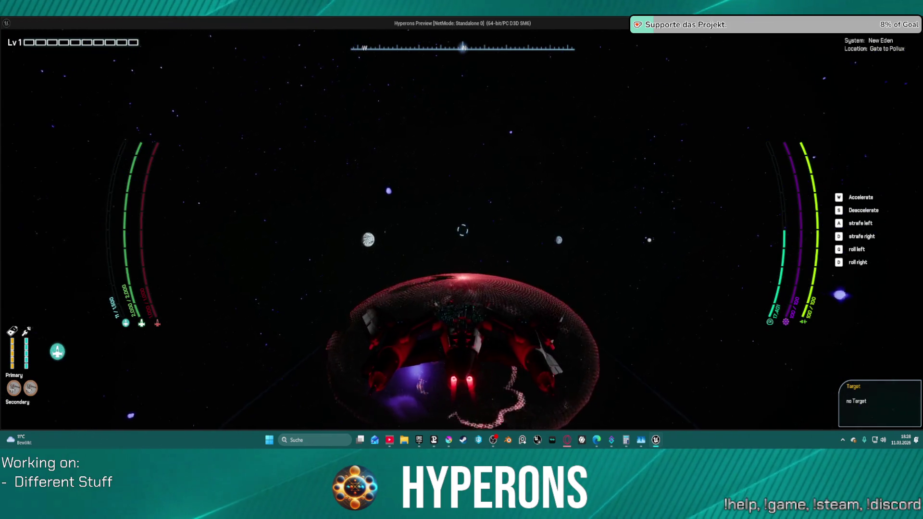
pyautogui.press('Escape')
pyautogui.scroll(-3, 398, 190)
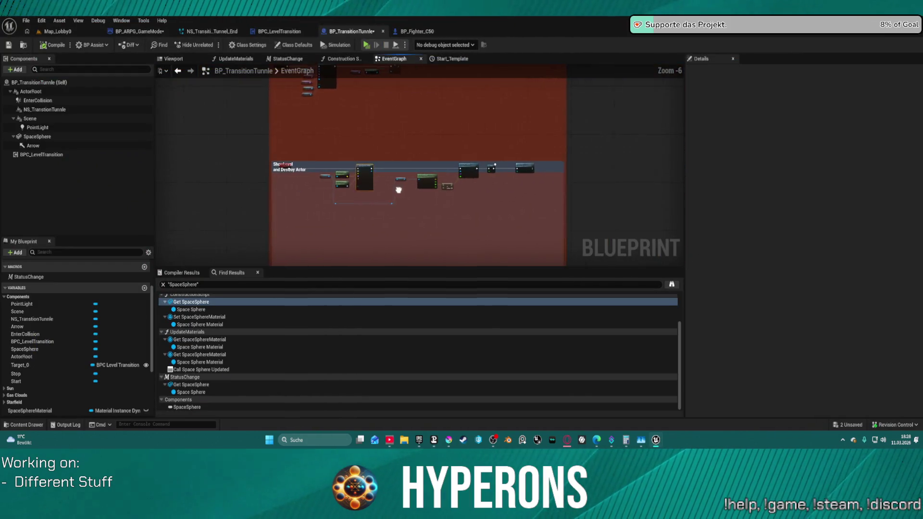
# Open the SpaceSphere component's MM_HyperDrive01 material for editing.
pyautogui.scroll(4, 398, 190)
pyautogui.moveTo(391, 192); pyautogui.dragTo(485, 185)
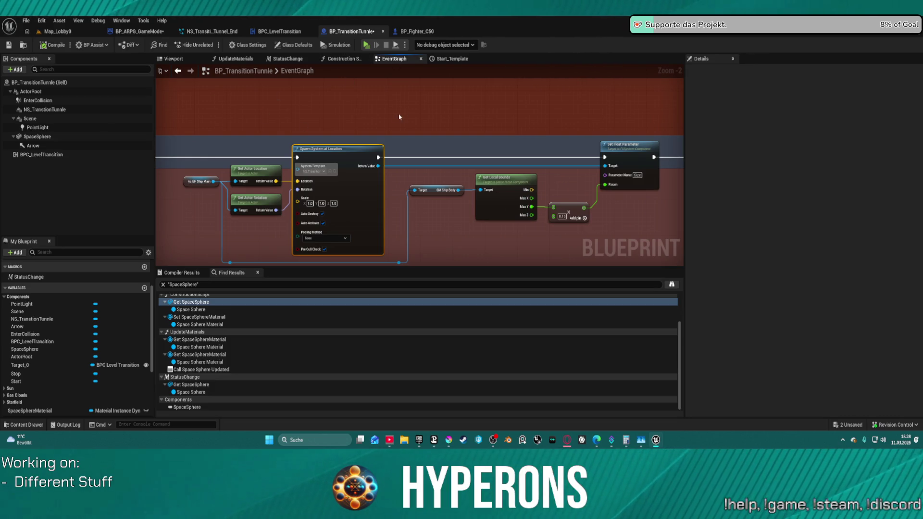
pyautogui.click(46, 138)
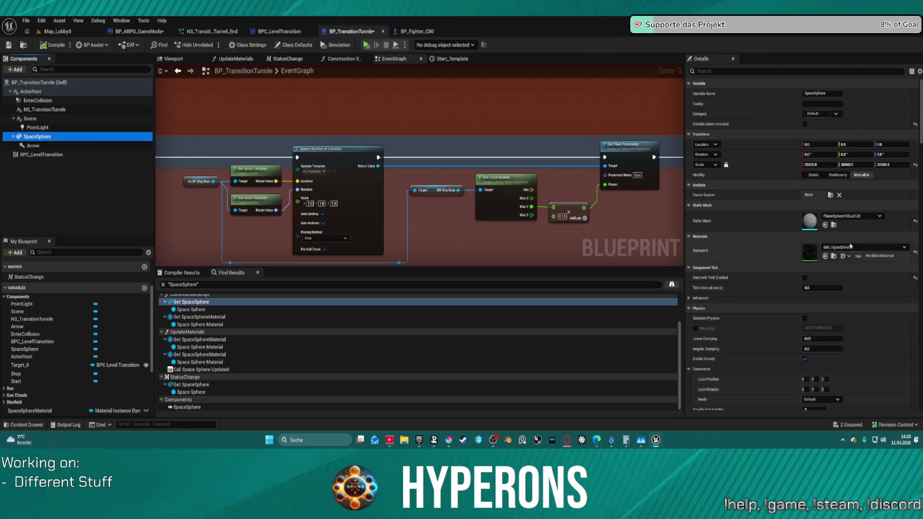
pyautogui.click(834, 257)
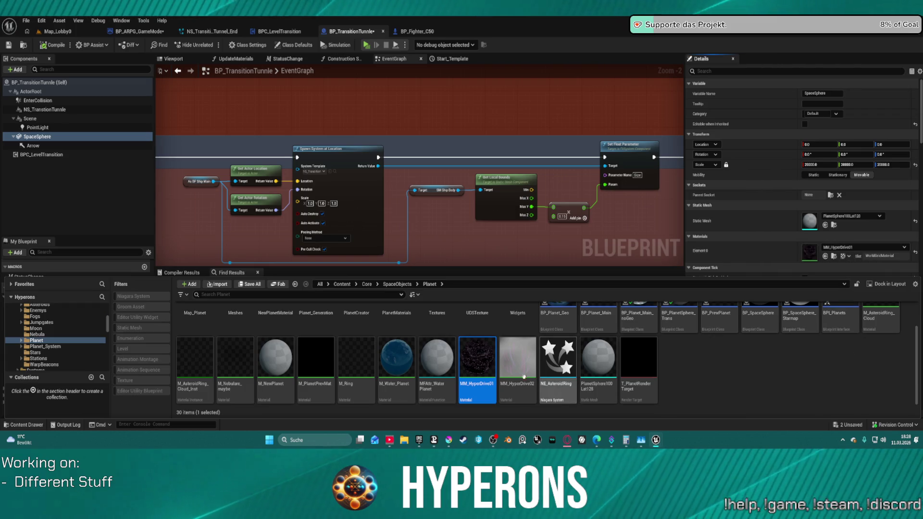
pyautogui.doubleClick(488, 363)
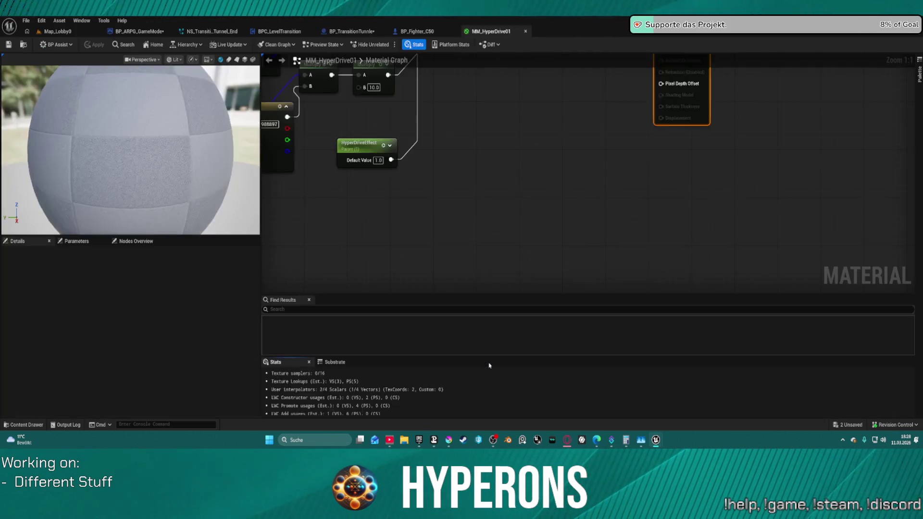
# Set the Offset parameter's default value to 0.0.
pyautogui.moveTo(513, 156)
pyautogui.mouseDown()
pyautogui.moveTo(523, 165)
pyautogui.moveTo(540, 115)
pyautogui.moveTo(613, 214)
pyautogui.moveTo(770, 266)
pyautogui.moveTo(818, 250)
pyautogui.mouseUp()
pyautogui.scroll(-4, 716, 288)
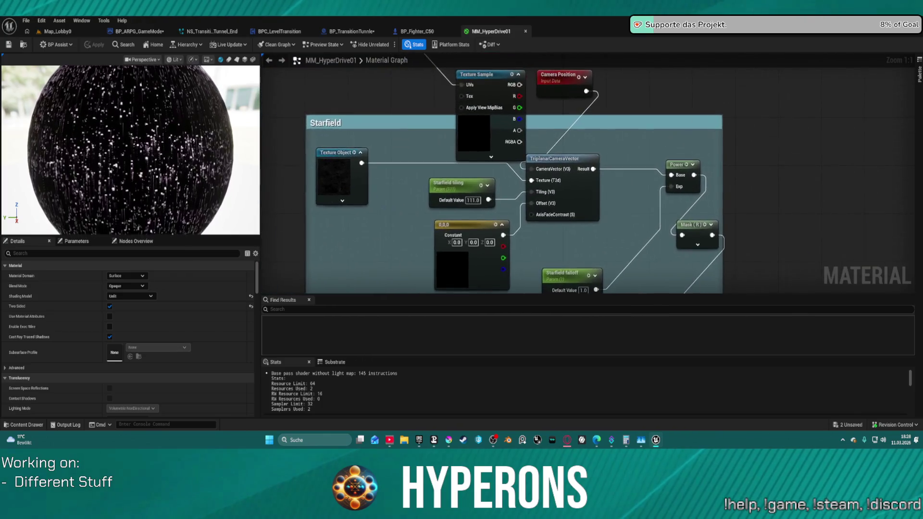
pyautogui.moveTo(774, 233)
pyautogui.mouseDown()
pyautogui.moveTo(702, 174)
pyautogui.moveTo(703, 134)
pyautogui.mouseUp()
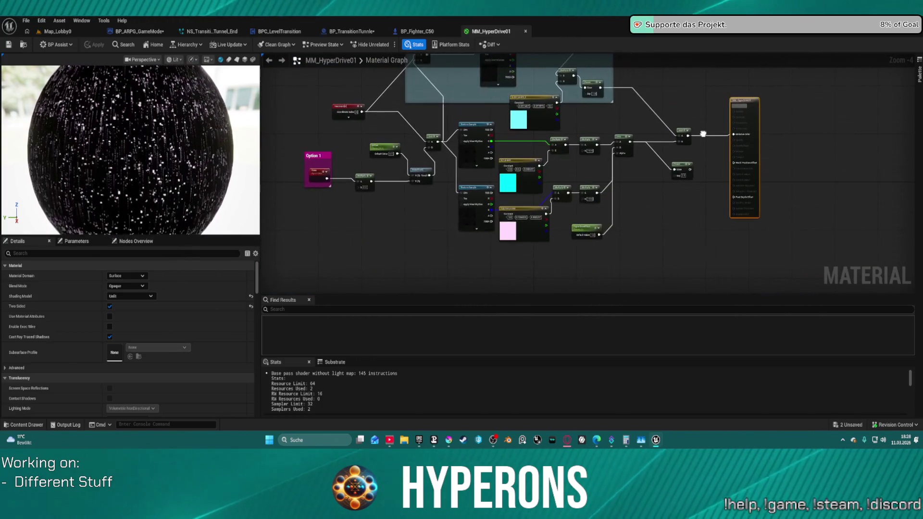
pyautogui.scroll(2, 625, 136)
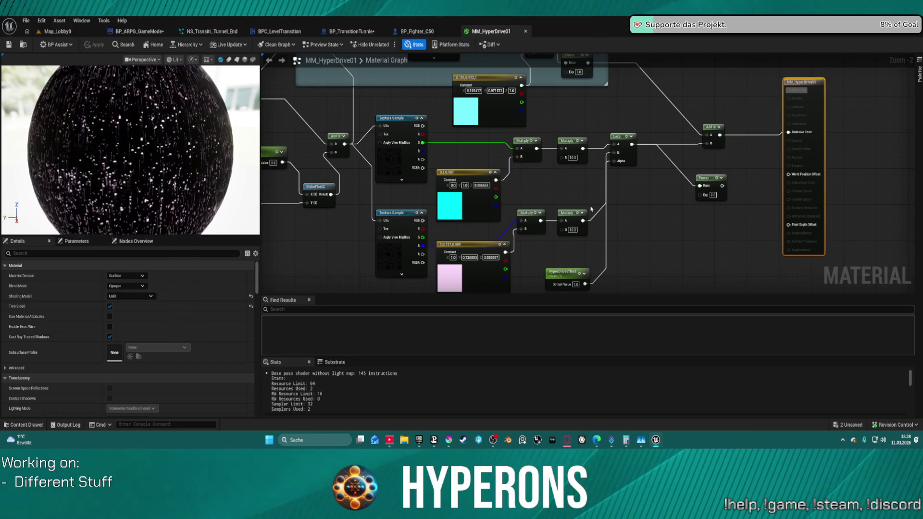
pyautogui.moveTo(591, 209); pyautogui.dragTo(732, 205)
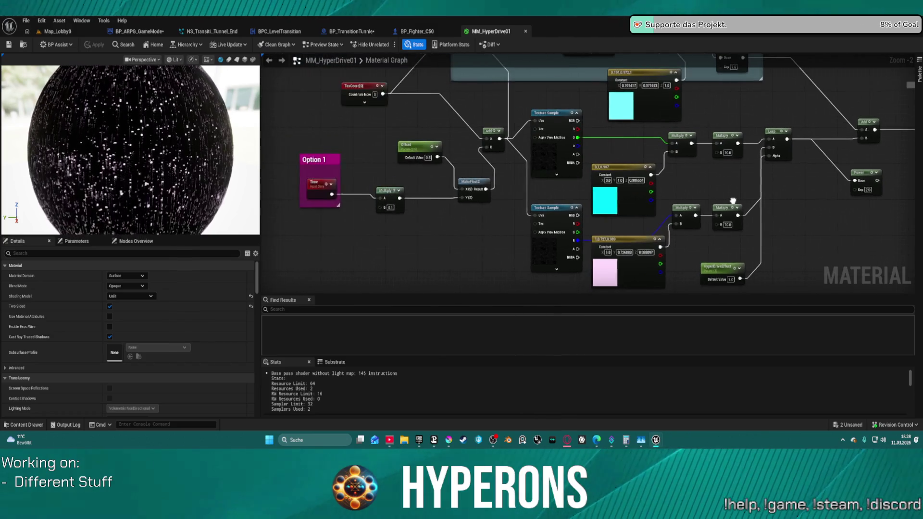
pyautogui.click(435, 159)
pyautogui.hotkey('ctrl', 'z')
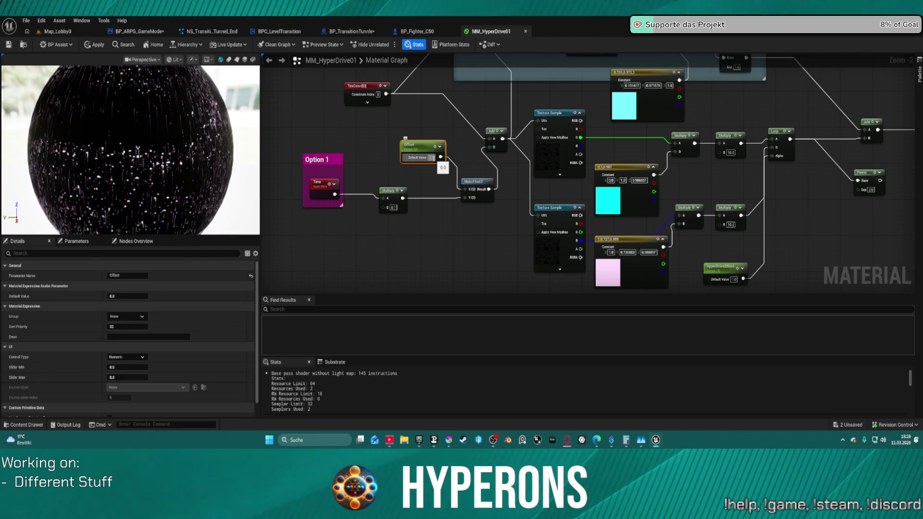
# Delete the Starfield comment box from the material graph.
pyautogui.click(491, 99)
pyautogui.moveTo(492, 99); pyautogui.dragTo(464, 173)
pyautogui.moveTo(504, 140)
pyautogui.mouseDown()
pyautogui.moveTo(479, 175)
pyautogui.moveTo(530, 164)
pyautogui.moveTo(539, 138)
pyautogui.moveTo(481, 144)
pyautogui.moveTo(505, 207)
pyautogui.mouseUp()
pyautogui.click(539, 138)
pyautogui.moveTo(463, 116); pyautogui.dragTo(464, 123)
pyautogui.press('Delete')
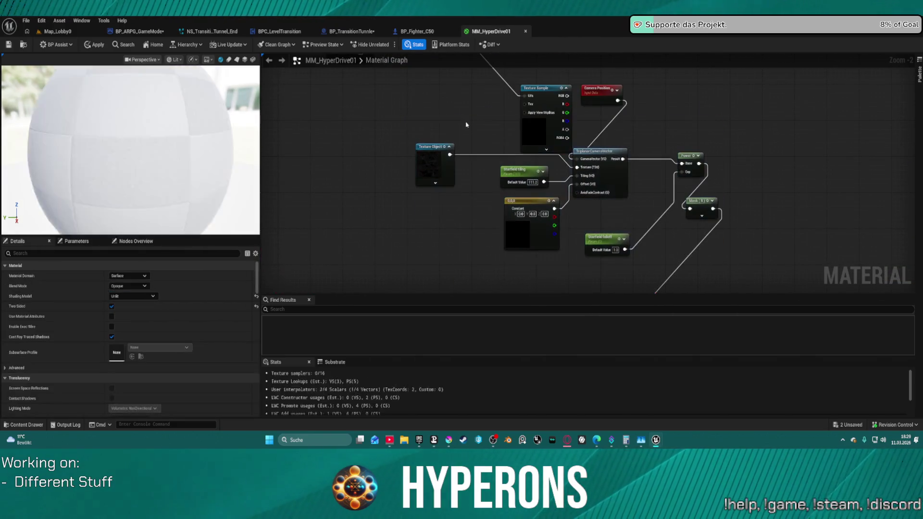
# Box-select the Texture Object, Starfield tiling and constant nodes, and move the upper Multiply node down-right.
pyautogui.click(601, 163)
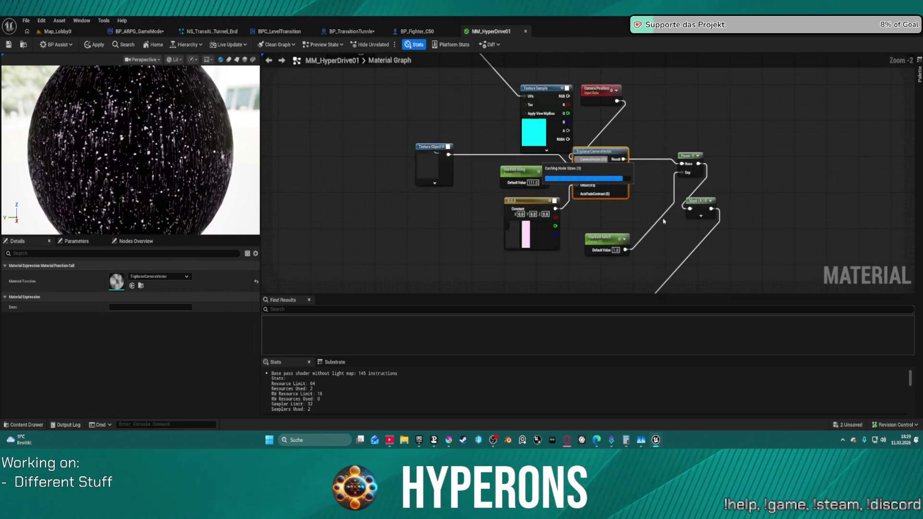
pyautogui.scroll(-4, 658, 216)
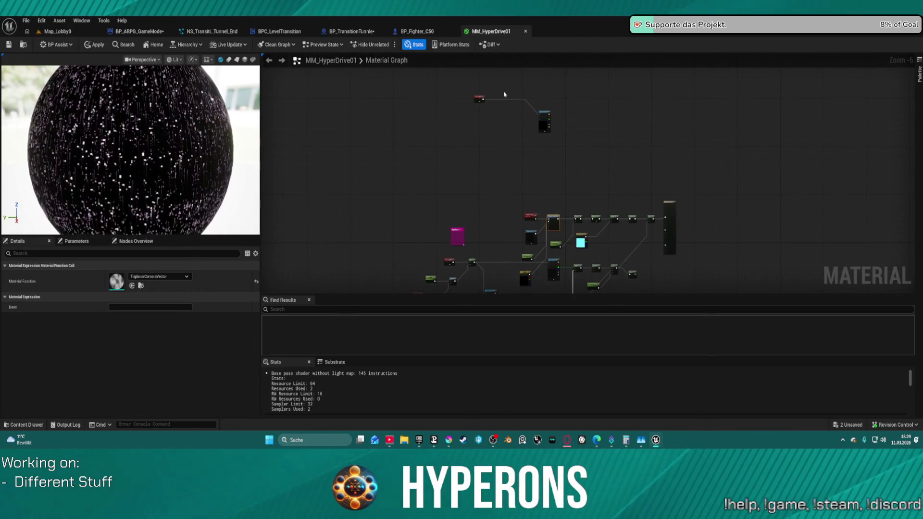
pyautogui.moveTo(590, 165); pyautogui.dragTo(591, 165)
pyautogui.scroll(4, 601, 99)
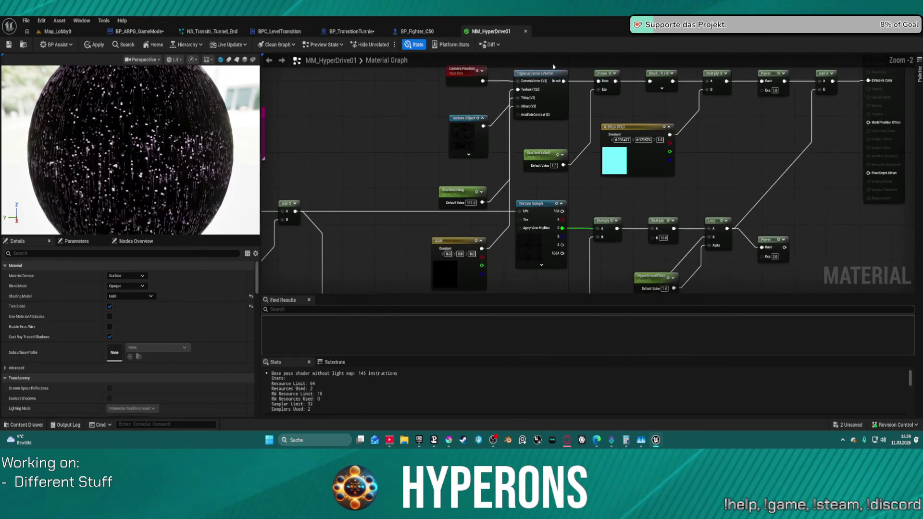
pyautogui.moveTo(428, 110); pyautogui.dragTo(491, 269)
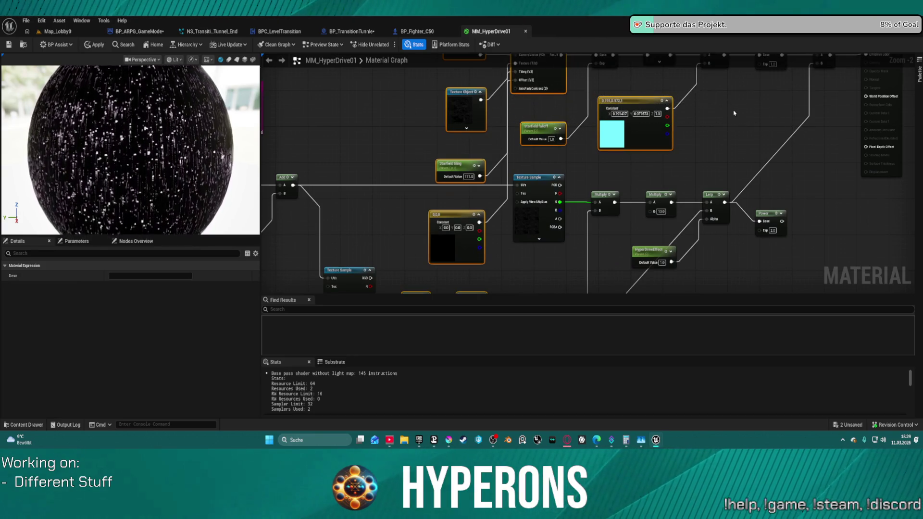
pyautogui.moveTo(772, 126)
pyautogui.mouseDown()
pyautogui.moveTo(649, 63)
pyautogui.moveTo(508, 153)
pyautogui.mouseUp()
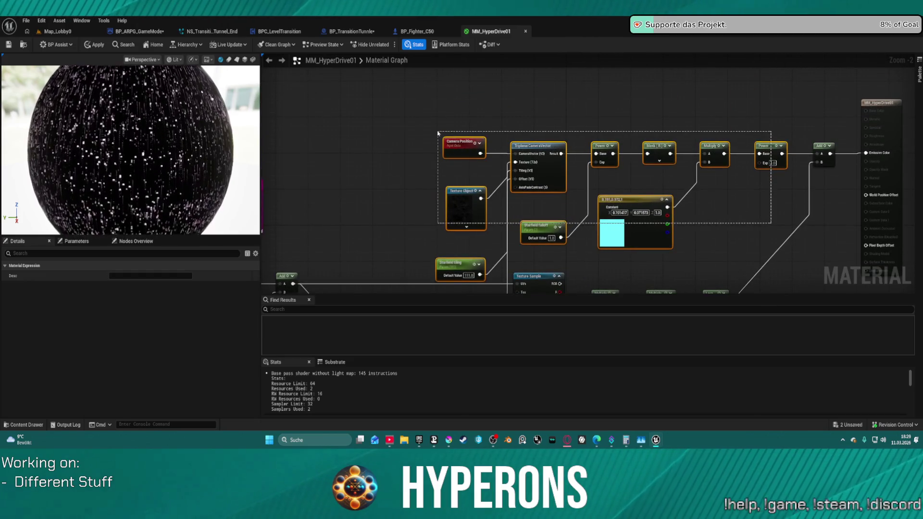
pyautogui.moveTo(618, 176)
pyautogui.mouseDown()
pyautogui.moveTo(598, 124)
pyautogui.moveTo(558, 91)
pyautogui.moveTo(617, 82)
pyautogui.moveTo(364, 139)
pyautogui.moveTo(431, 257)
pyautogui.mouseUp()
pyautogui.click(347, 158)
pyautogui.moveTo(403, 158); pyautogui.dragTo(506, 278)
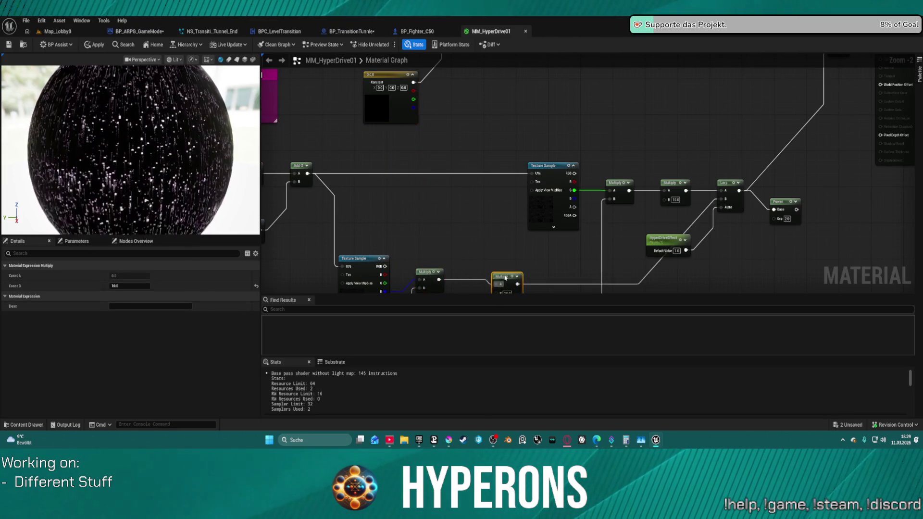
pyautogui.click(517, 247)
pyautogui.moveTo(517, 248)
pyautogui.mouseDown()
pyautogui.moveTo(470, 188)
pyautogui.moveTo(388, 123)
pyautogui.moveTo(397, 121)
pyautogui.mouseUp()
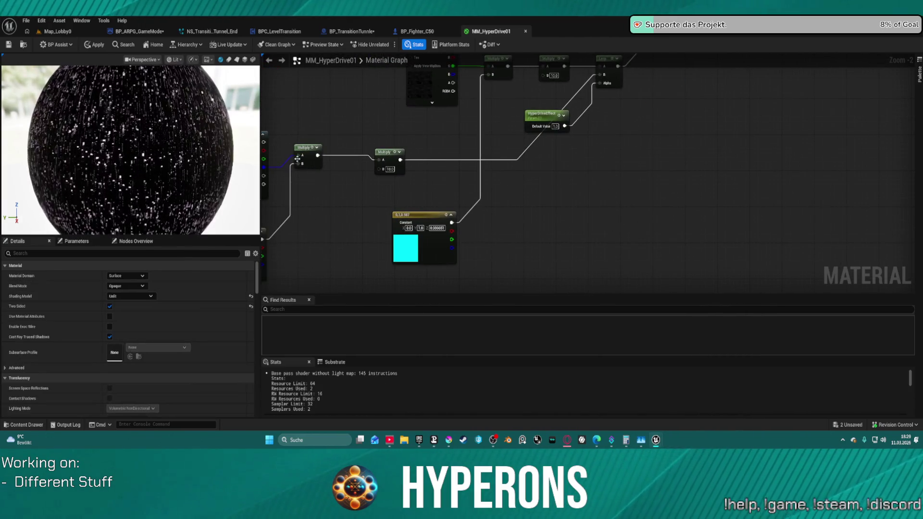
# Glance at Map_Lobby0 and BP_ARPG_GameMode, then bring up BP_TransitionTunnle's event graph.
pyautogui.click(77, 31)
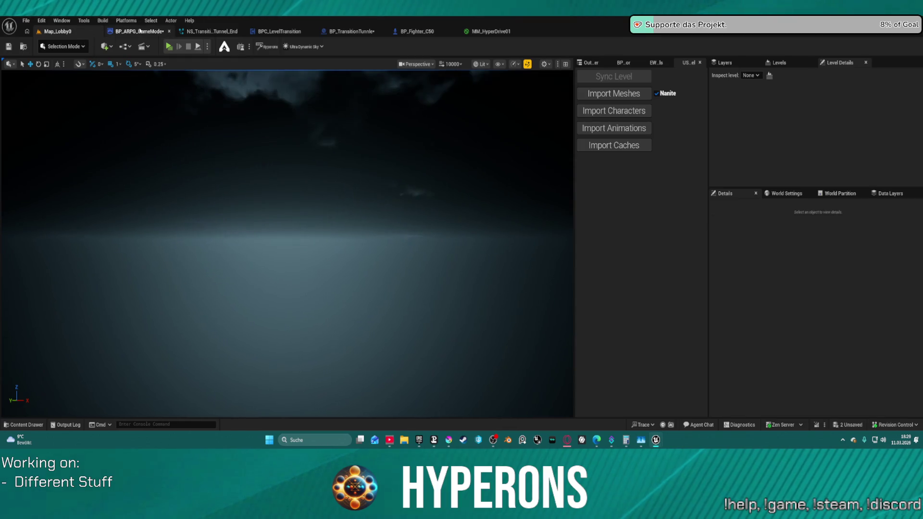
pyautogui.click(139, 31)
pyautogui.click(491, 31)
pyautogui.moveTo(554, 293)
pyautogui.mouseDown()
pyautogui.moveTo(602, 261)
pyautogui.moveTo(538, 366)
pyautogui.moveTo(556, 337)
pyautogui.moveTo(675, 239)
pyautogui.mouseUp()
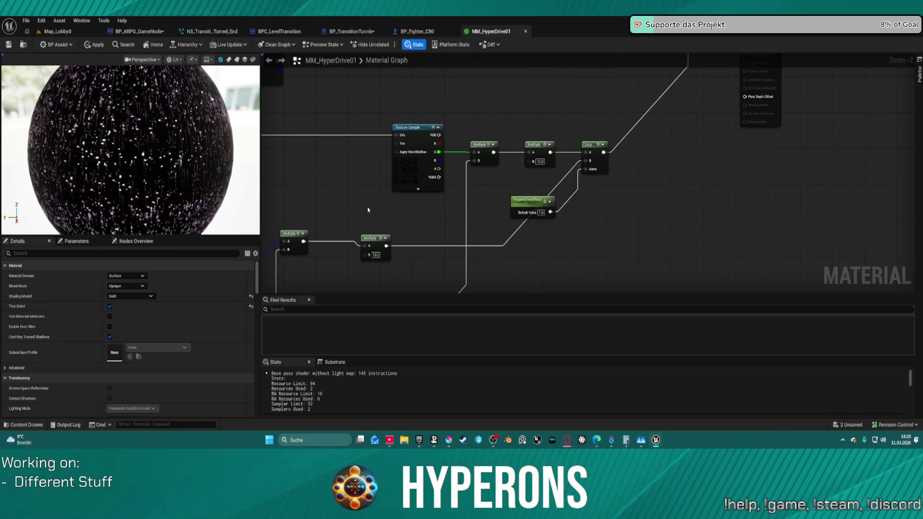
pyautogui.scroll(-2, 545, 161)
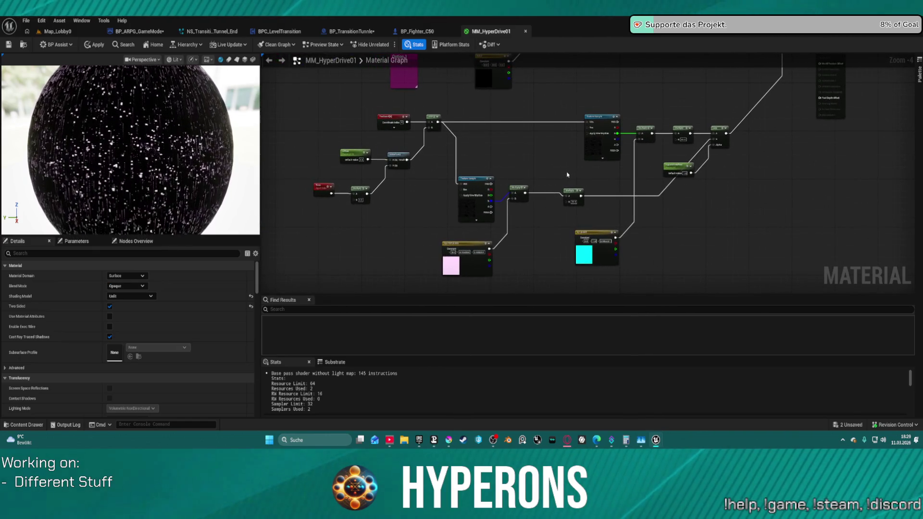
pyautogui.click(353, 32)
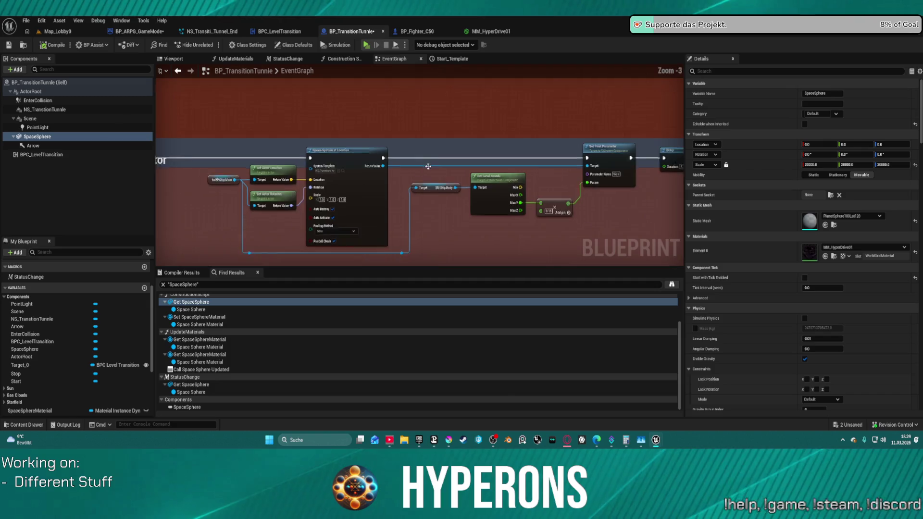
# Look through BP_Fighter_C50, BPC_LevelTransition and NS_Transition_Tunnel_End, then return to BP_TransitionTunnle.
pyautogui.scroll(-4, 428, 166)
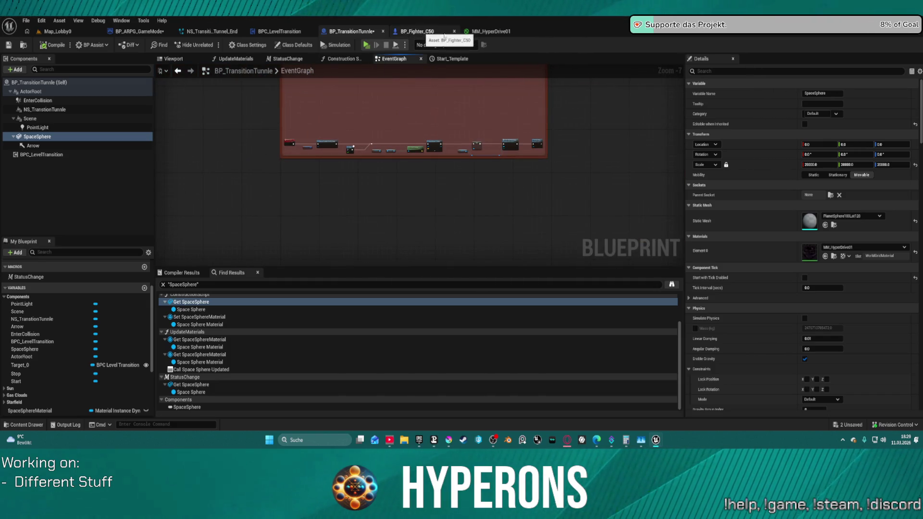
pyautogui.click(432, 32)
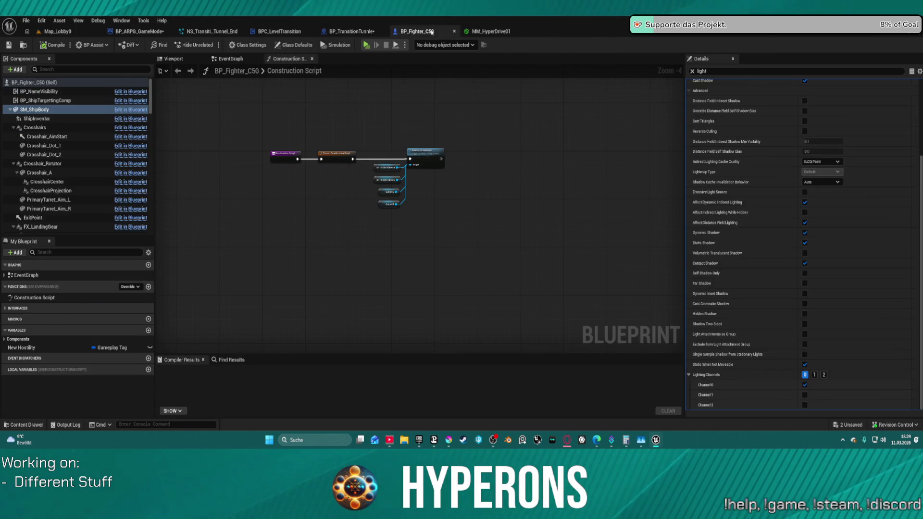
pyautogui.click(300, 32)
pyautogui.click(206, 33)
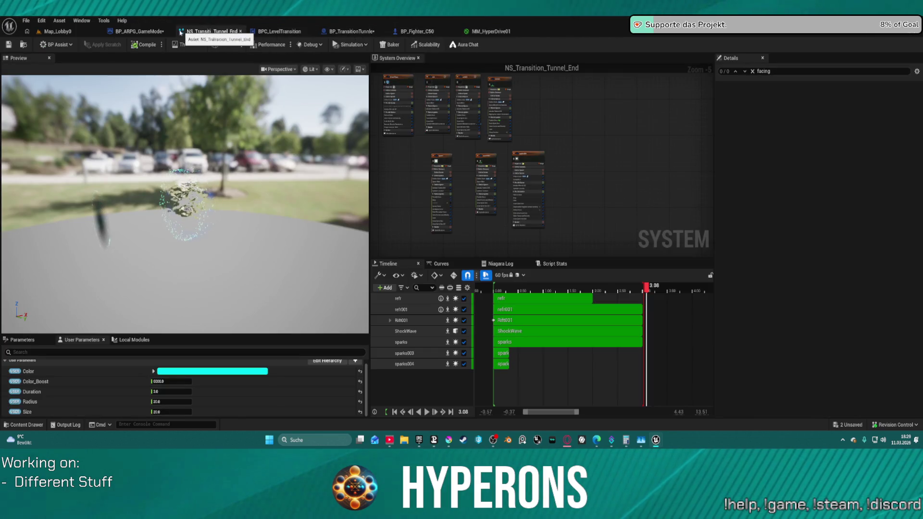
pyautogui.click(406, 33)
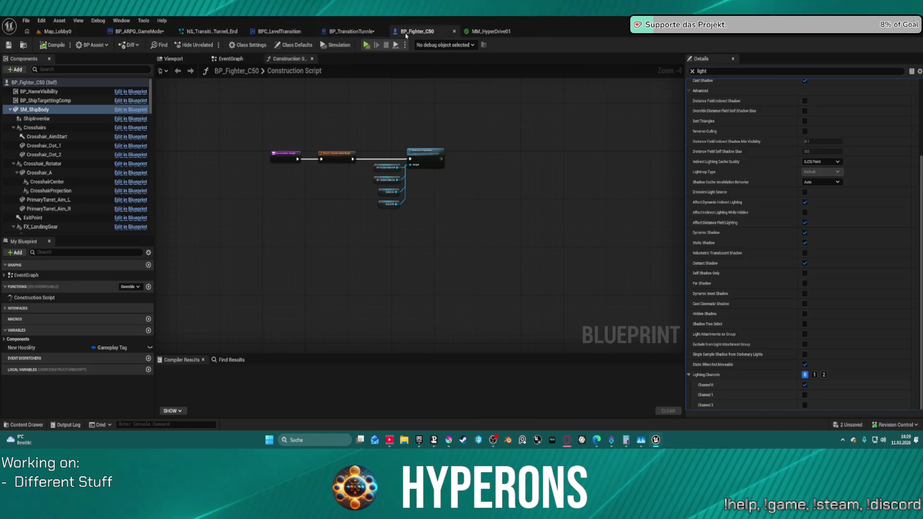
pyautogui.click(358, 32)
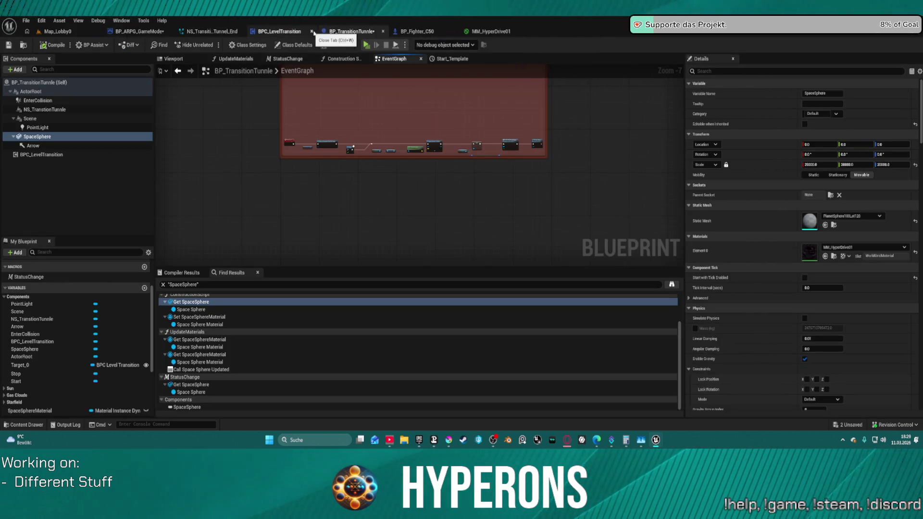
# Check the tunnel spawn's 0.15 bounds multiplier and the Delay node's duration.
pyautogui.scroll(6, 422, 155)
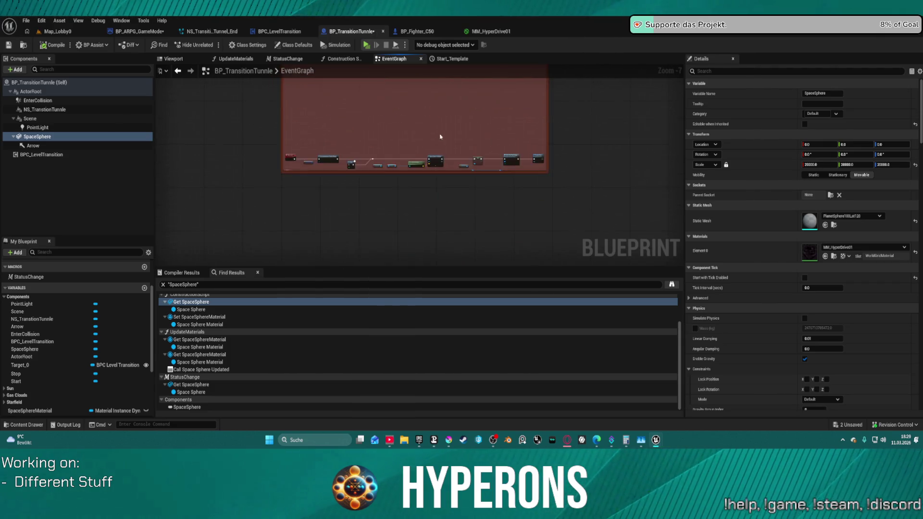
pyautogui.moveTo(422, 156)
pyautogui.mouseDown()
pyautogui.moveTo(436, 74)
pyautogui.moveTo(564, 64)
pyautogui.moveTo(553, 73)
pyautogui.moveTo(543, 127)
pyautogui.moveTo(539, 217)
pyautogui.mouseUp()
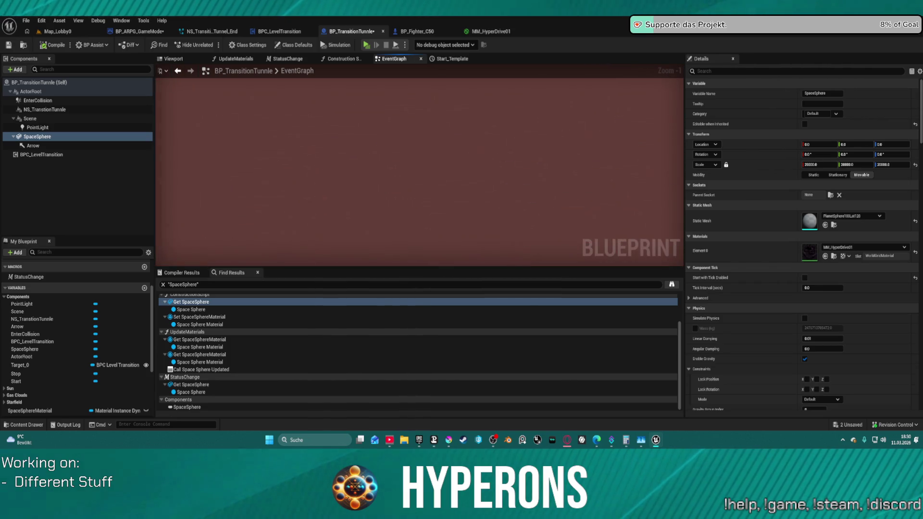
pyautogui.moveTo(334, 159)
pyautogui.mouseDown()
pyautogui.moveTo(457, 210)
pyautogui.moveTo(420, 154)
pyautogui.mouseUp()
pyautogui.click(413, 136)
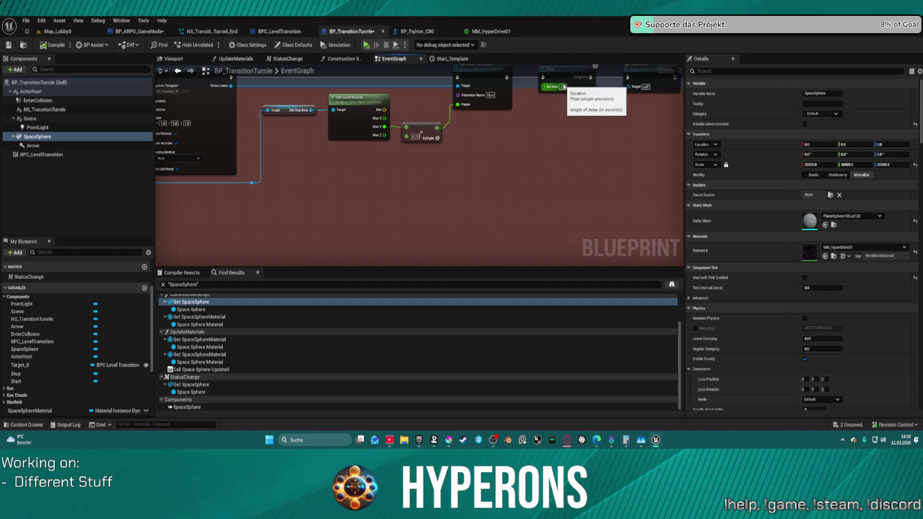
pyautogui.click(563, 87)
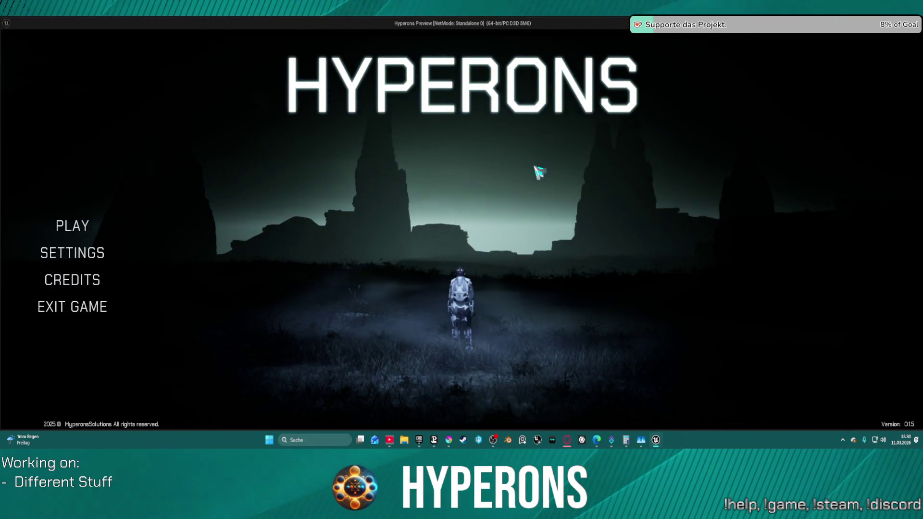
# Start a game with the existing character, check the ship's arrival, then quit to BP_ARPG_GameMode.
pyautogui.click(79, 225)
pyautogui.click(294, 201)
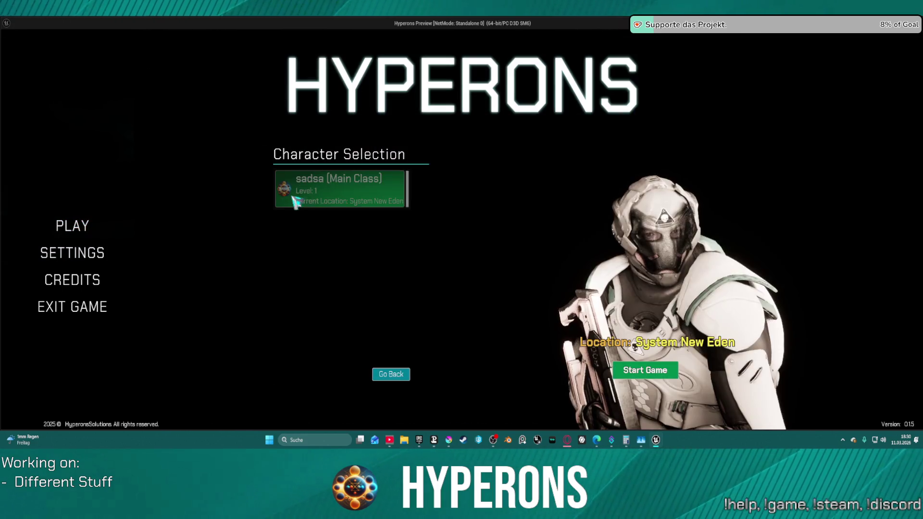
pyautogui.click(646, 371)
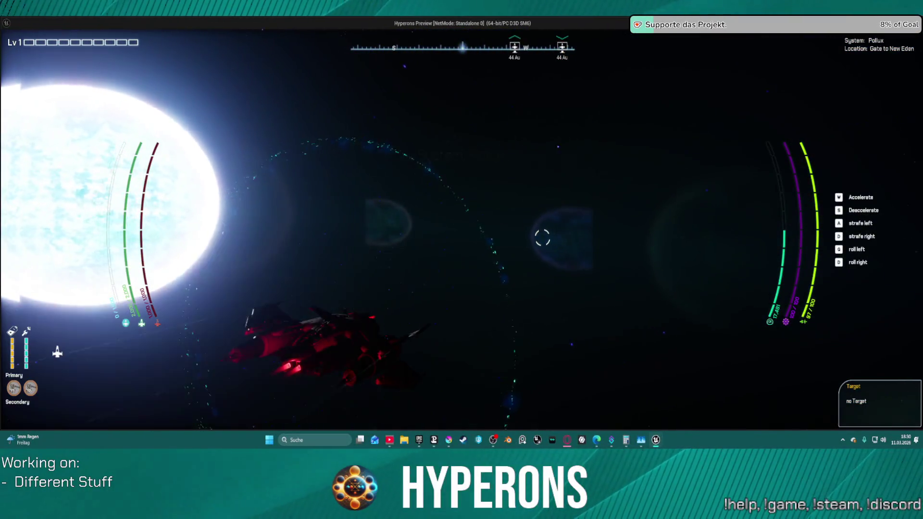
pyautogui.press('Escape')
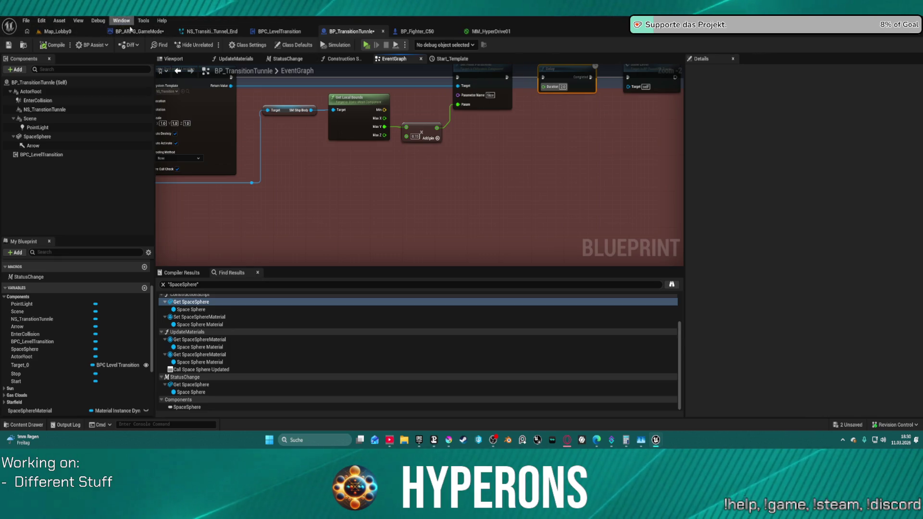
pyautogui.click(143, 32)
pyautogui.scroll(-3, 529, 200)
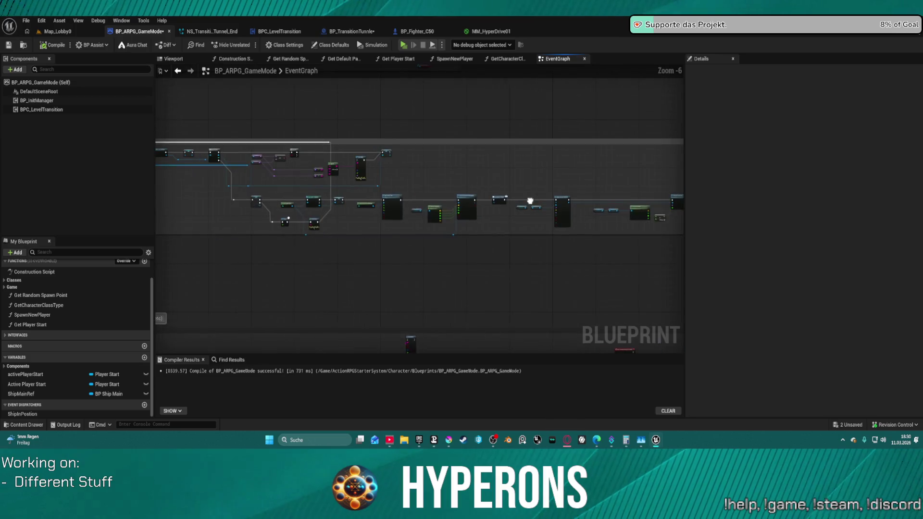
pyautogui.scroll(3, 358, 206)
pyautogui.moveTo(363, 247)
pyautogui.mouseDown()
pyautogui.moveTo(434, 246)
pyautogui.moveTo(309, 252)
pyautogui.moveTo(233, 232)
pyautogui.moveTo(157, 252)
pyautogui.mouseUp()
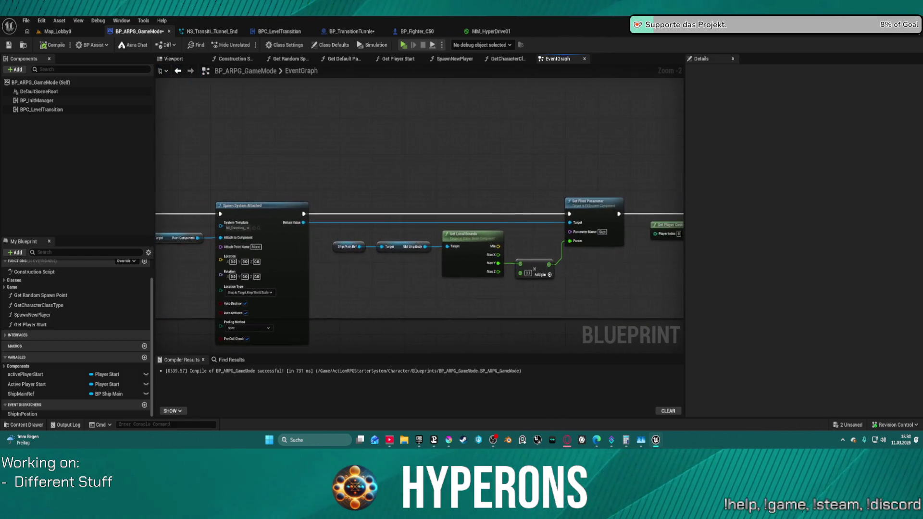
pyautogui.scroll(-4, 207, 243)
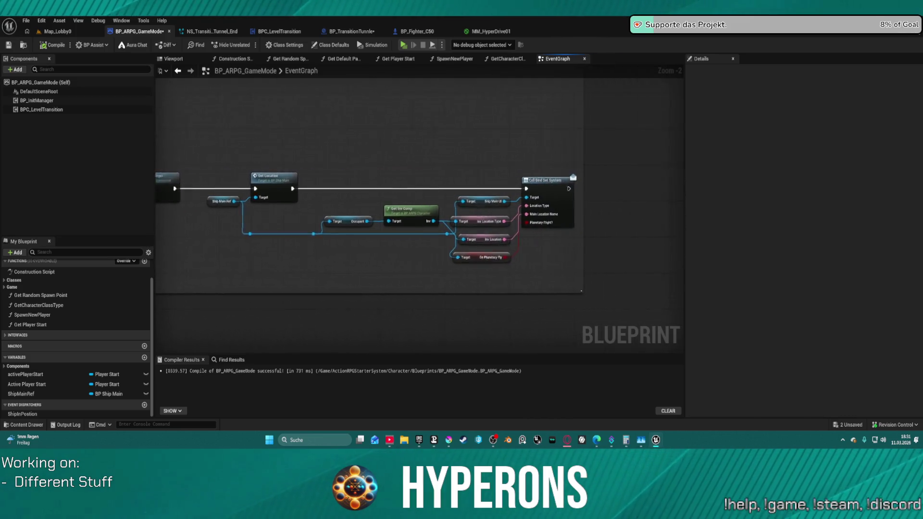
pyautogui.scroll(3, 207, 243)
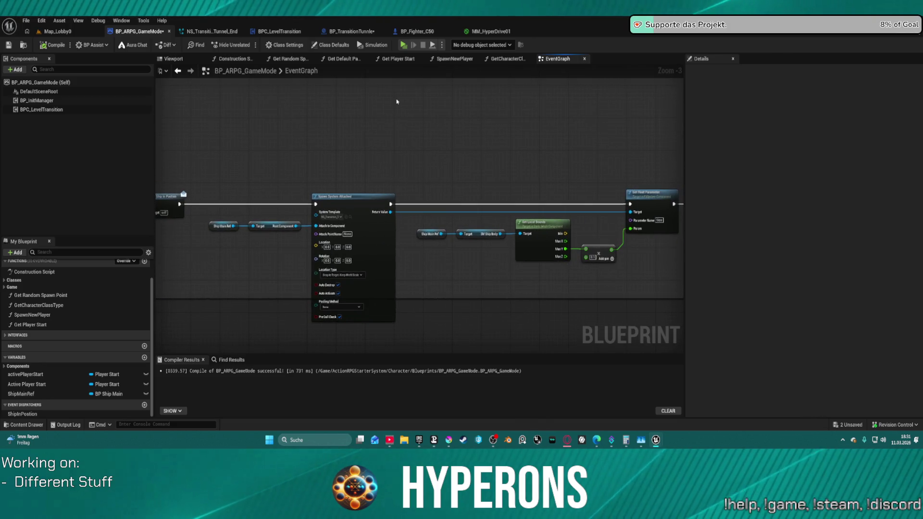
pyautogui.click(366, 35)
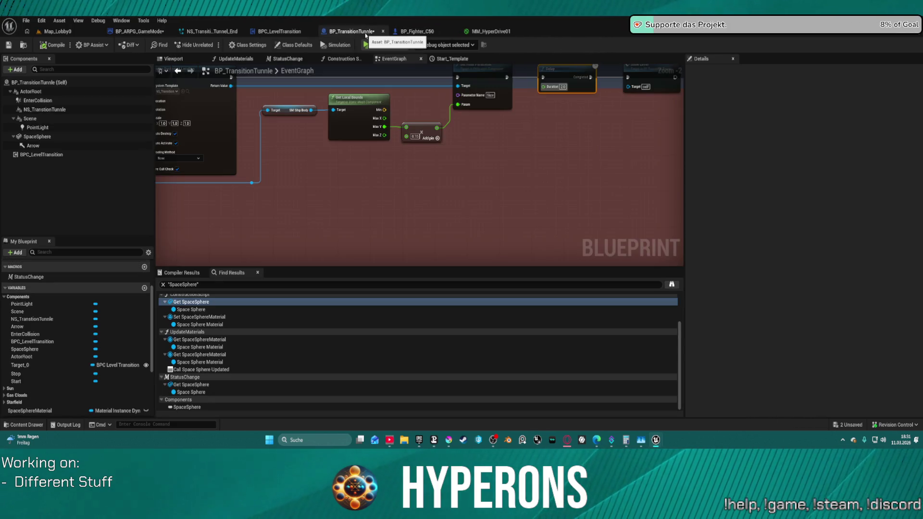
pyautogui.click(191, 35)
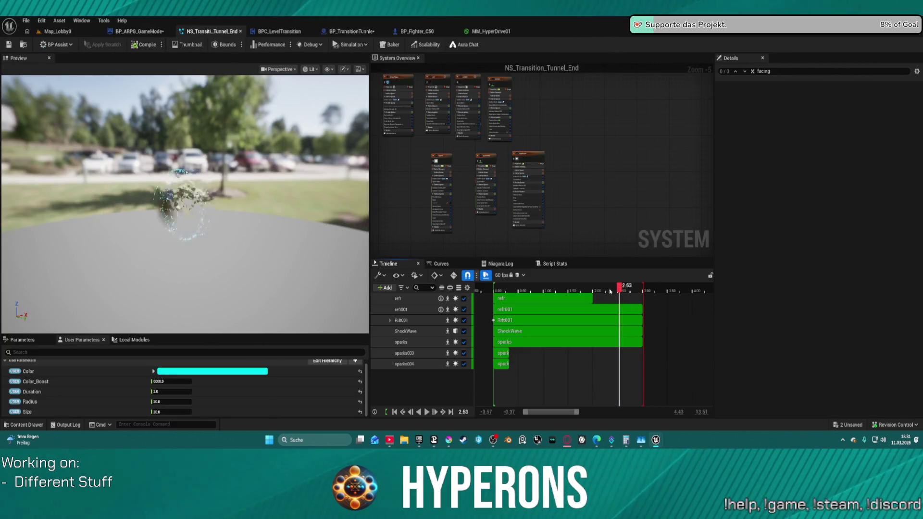
# Trim the playback range to about 1.85 s and the refr, Rift001 and sparks emitters to end near 1.5 s.
pyautogui.moveTo(498, 287)
pyautogui.mouseDown()
pyautogui.moveTo(479, 288)
pyautogui.moveTo(501, 299)
pyautogui.moveTo(606, 300)
pyautogui.moveTo(538, 308)
pyautogui.moveTo(552, 311)
pyautogui.mouseUp()
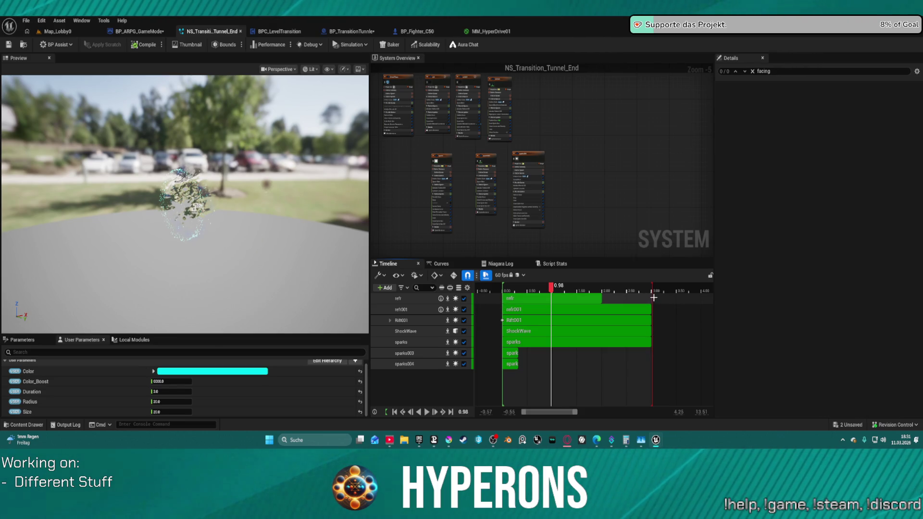
pyautogui.moveTo(653, 284)
pyautogui.mouseDown()
pyautogui.moveTo(508, 289)
pyautogui.moveTo(653, 290)
pyautogui.moveTo(499, 299)
pyautogui.mouseUp()
pyautogui.moveTo(648, 310)
pyautogui.mouseDown()
pyautogui.moveTo(574, 310)
pyautogui.moveTo(576, 298)
pyautogui.mouseUp()
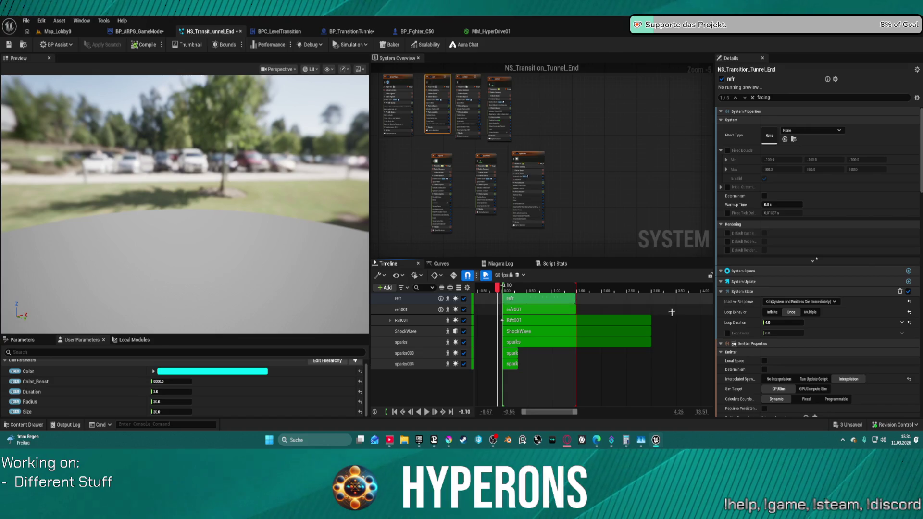
pyautogui.moveTo(652, 320)
pyautogui.mouseDown()
pyautogui.moveTo(588, 322)
pyautogui.moveTo(604, 335)
pyautogui.mouseUp()
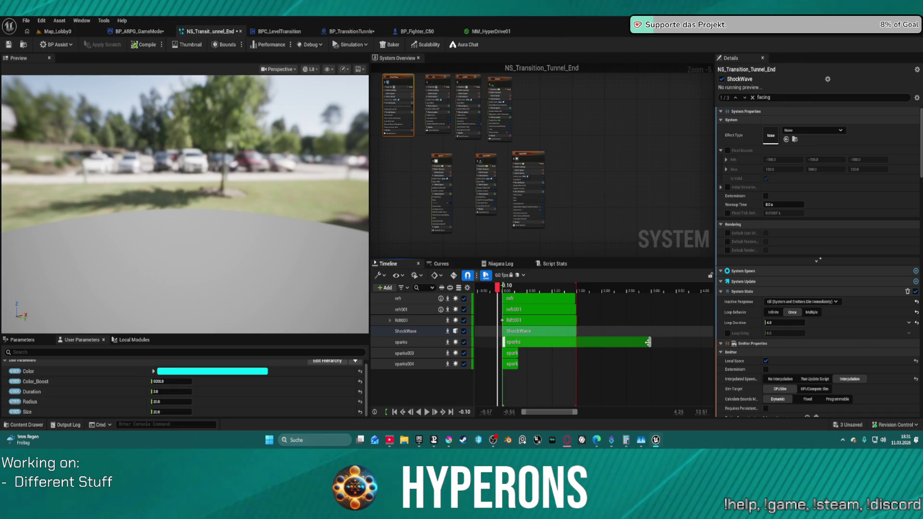
pyautogui.moveTo(651, 344); pyautogui.dragTo(574, 342)
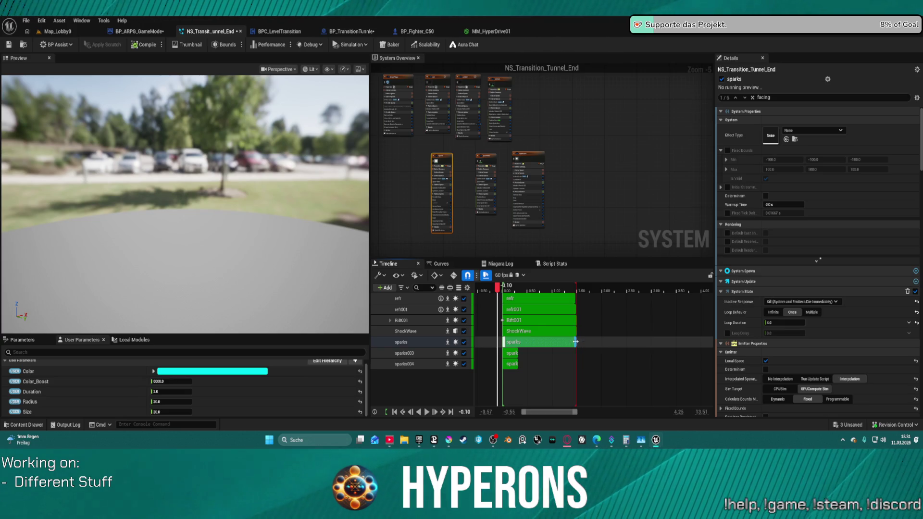
pyautogui.moveTo(576, 298); pyautogui.dragTo(575, 323)
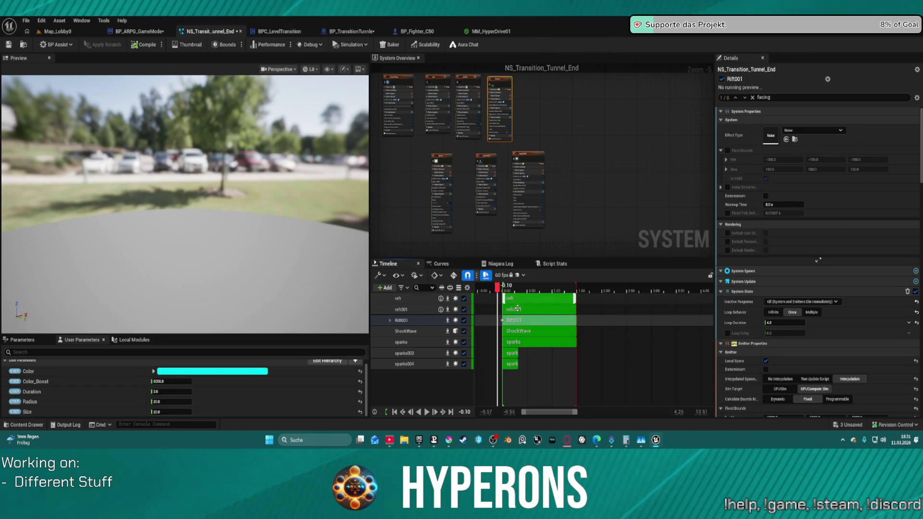
pyautogui.moveTo(499, 294); pyautogui.dragTo(582, 292)
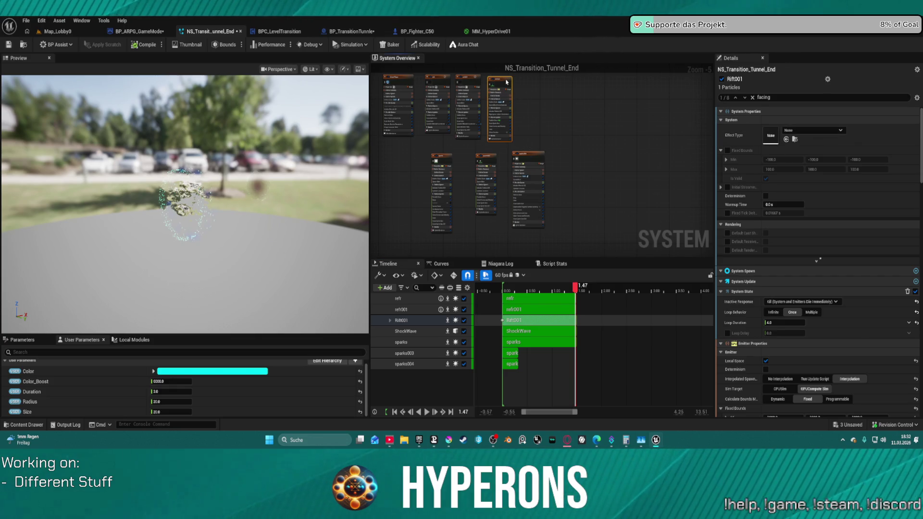
# Set Rift001's Initialize Particle lifetime to 1.5, rewind the preview, and go back to Map_Lobby0.
pyautogui.scroll(-5, 788, 217)
pyautogui.scroll(-7, 791, 192)
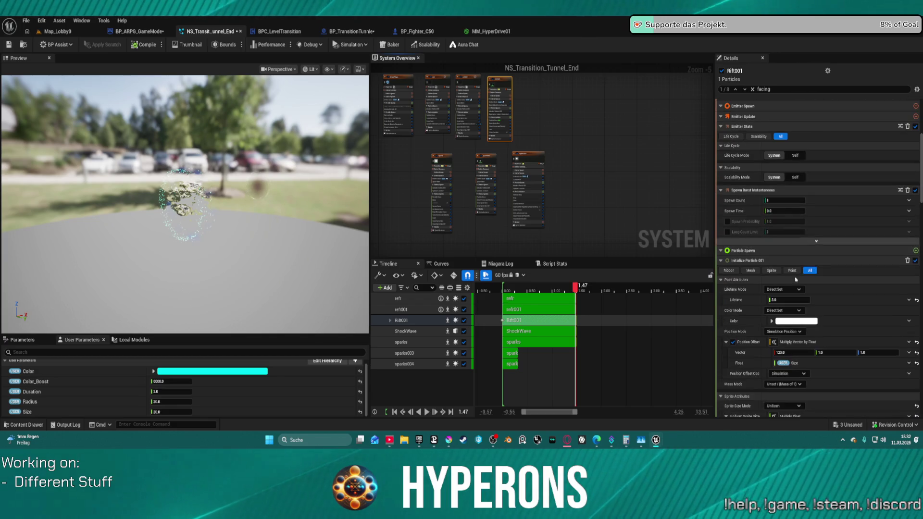
pyautogui.write('1.5')
pyautogui.press('Return')
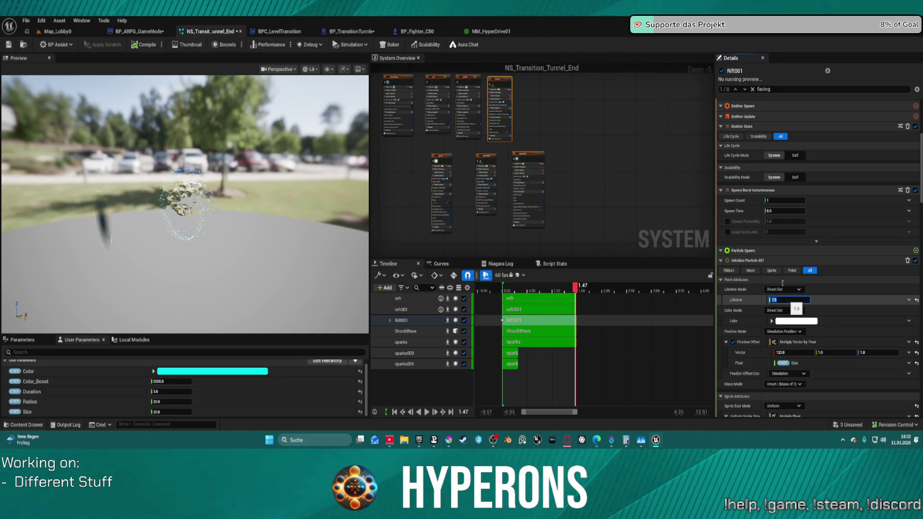
pyautogui.click(610, 248)
pyautogui.moveTo(574, 294); pyautogui.dragTo(502, 297)
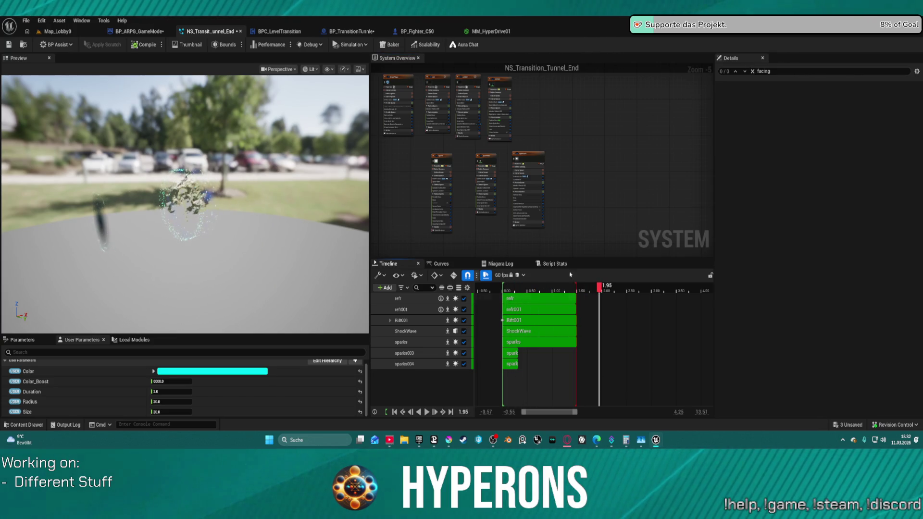
pyautogui.click(57, 32)
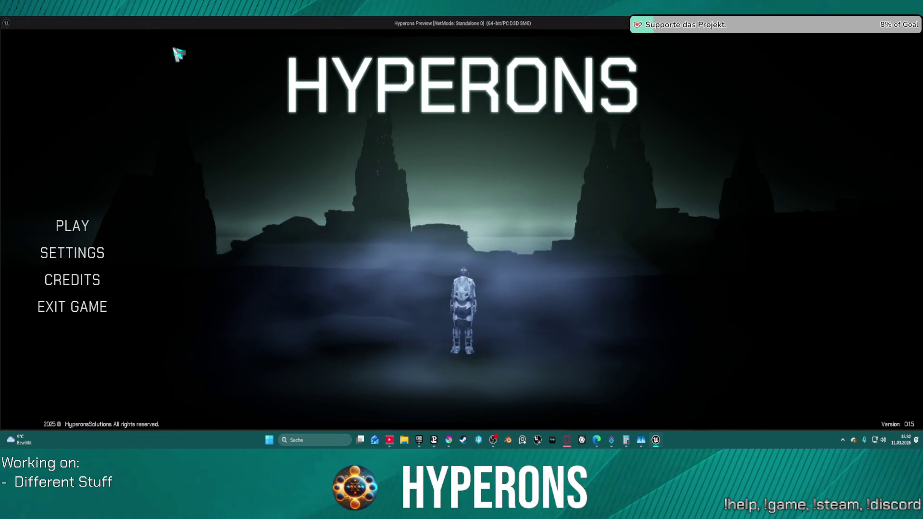
# Start with the saved character, fly the ship forward through the jumpgate to Gate to Pollux, then quit.
pyautogui.click(85, 234)
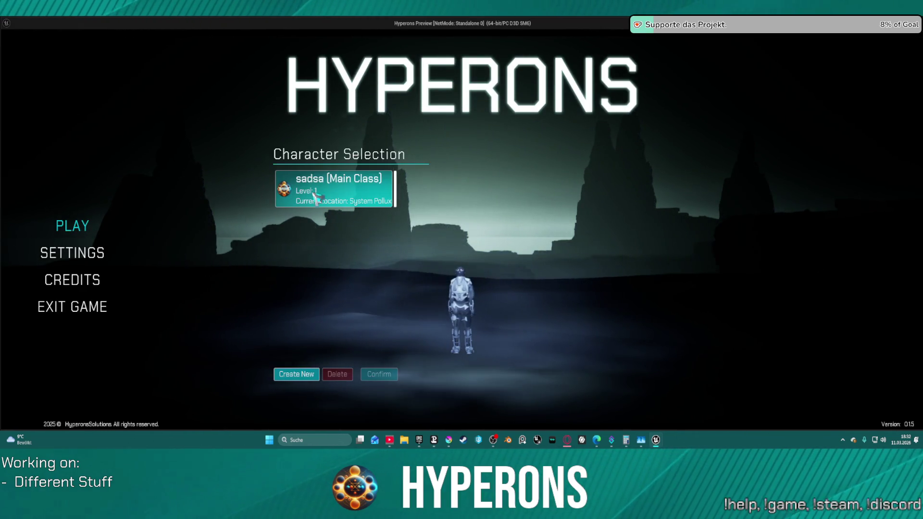
pyautogui.click(314, 193)
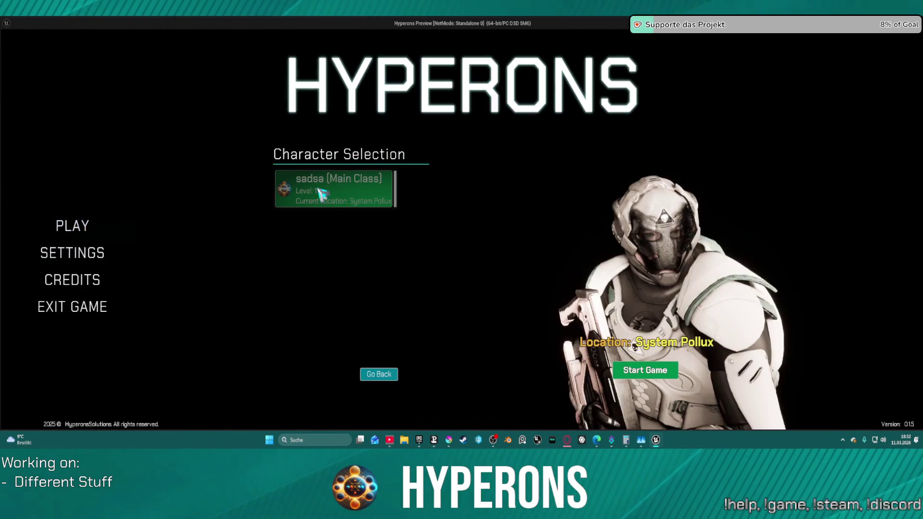
pyautogui.click(646, 370)
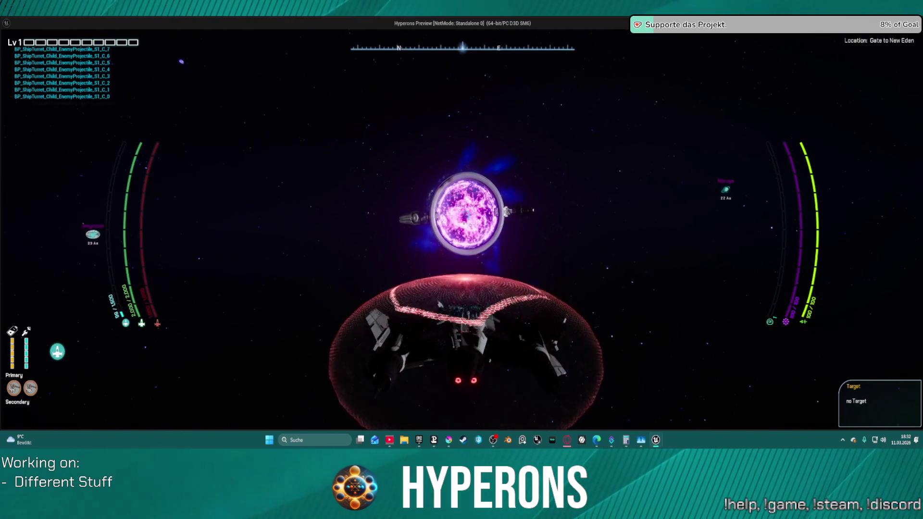
pyautogui.press('w')
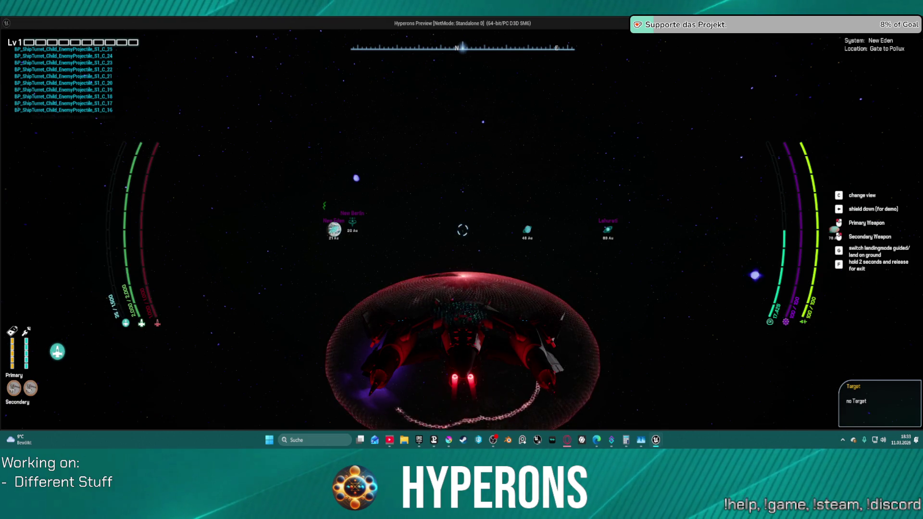
pyautogui.press('Escape')
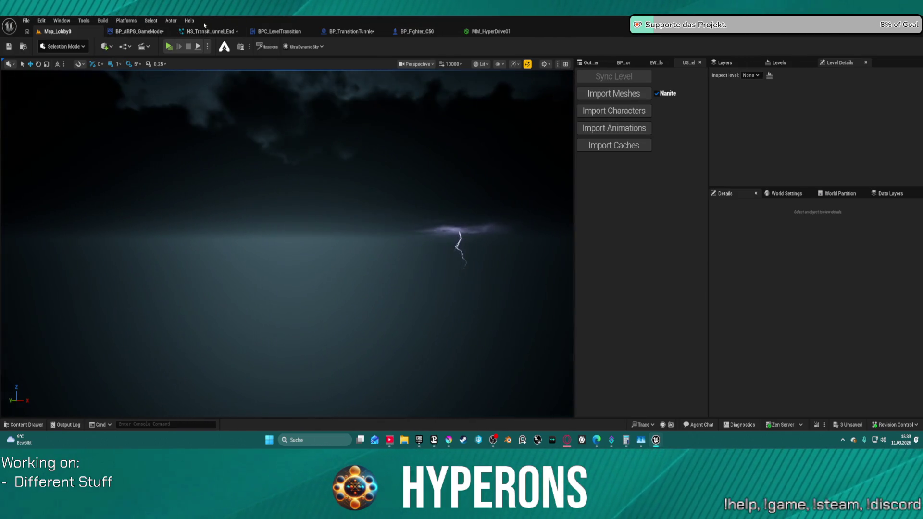
# Return to BP_TransitionTunnle's event graph and bring the Set Local Bounds nodes into view.
pyautogui.click(216, 34)
pyautogui.click(275, 32)
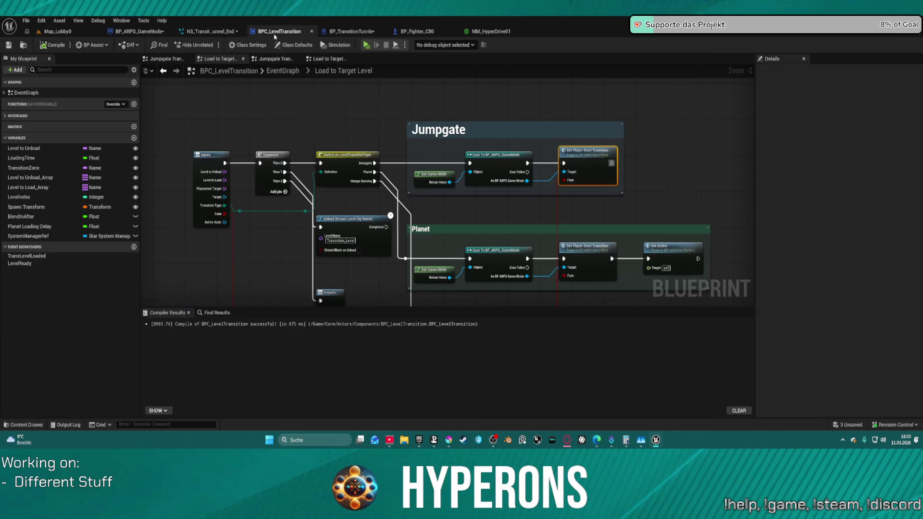
pyautogui.click(351, 31)
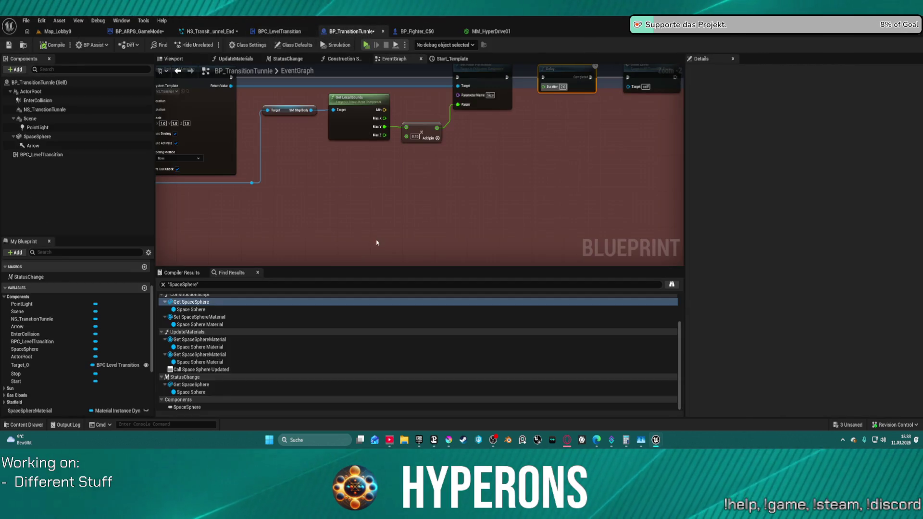
pyautogui.scroll(-2, 397, 219)
pyautogui.moveTo(397, 218)
pyautogui.mouseDown()
pyautogui.moveTo(412, 165)
pyautogui.moveTo(400, 235)
pyautogui.mouseUp()
pyautogui.scroll(3, 421, 210)
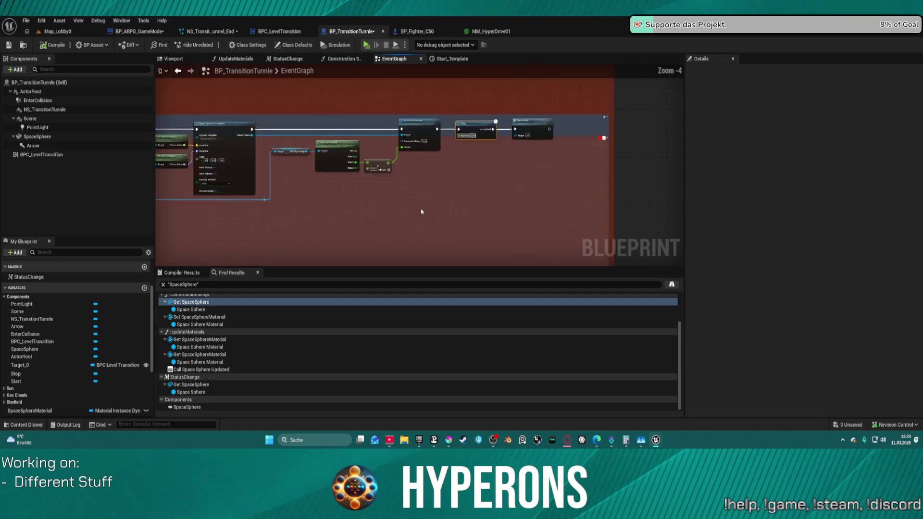
pyautogui.moveTo(445, 210); pyautogui.dragTo(442, 258)
# At the ShowLevel event, link Clear and Invalidate Timer by Handle's exec output directly to the 2-second Delay.
pyautogui.doubleClick(562, 149)
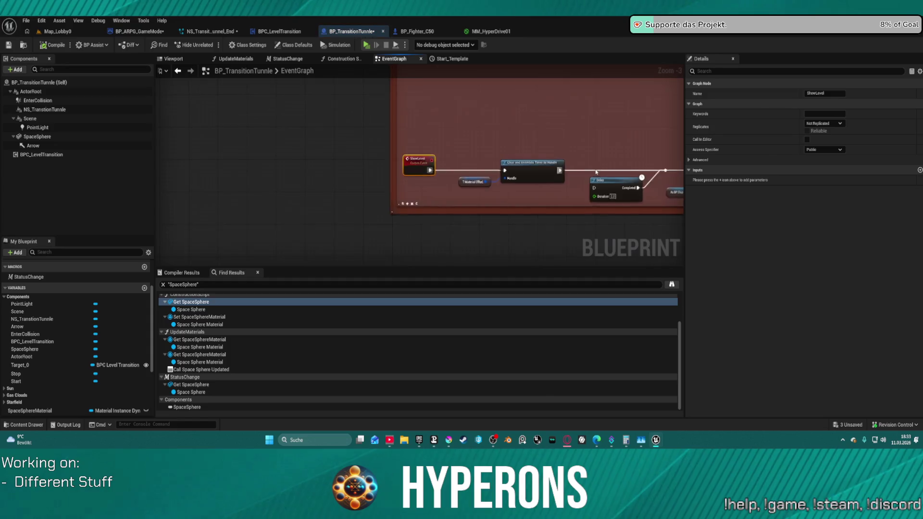
pyautogui.moveTo(275, 140)
pyautogui.mouseDown()
pyautogui.moveTo(316, 142)
pyautogui.moveTo(317, 152)
pyautogui.mouseUp()
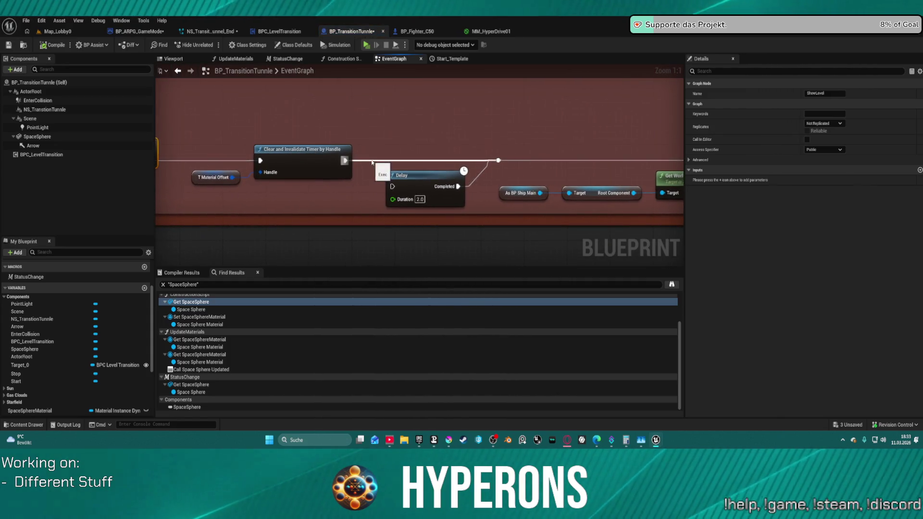
pyautogui.moveTo(607, 144)
pyautogui.mouseDown()
pyautogui.moveTo(556, 140)
pyautogui.moveTo(653, 144)
pyautogui.mouseUp()
pyautogui.moveTo(206, 169); pyautogui.dragTo(54, 169)
pyautogui.moveTo(249, 168); pyautogui.dragTo(403, 169)
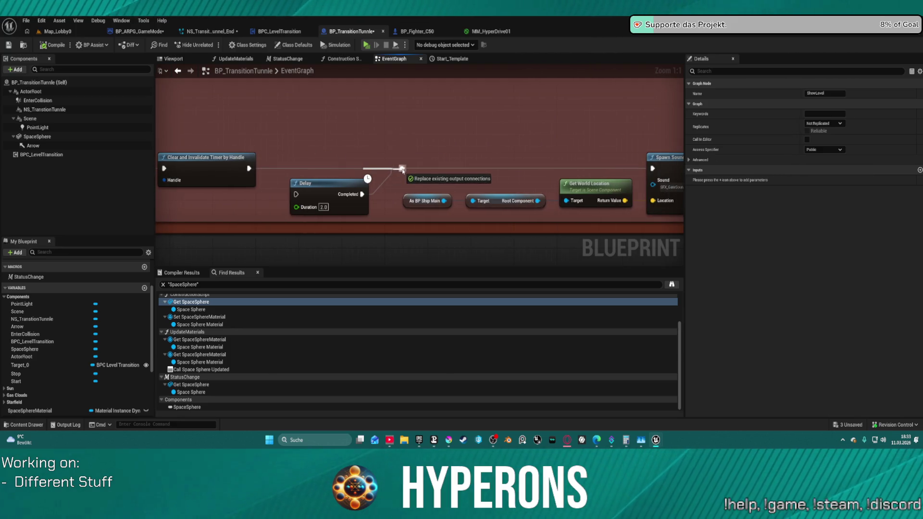
pyautogui.moveTo(628, 176)
pyautogui.mouseDown()
pyautogui.moveTo(673, 177)
pyautogui.moveTo(120, 148)
pyautogui.moveTo(274, 168)
pyautogui.moveTo(583, 177)
pyautogui.moveTo(468, 166)
pyautogui.mouseUp()
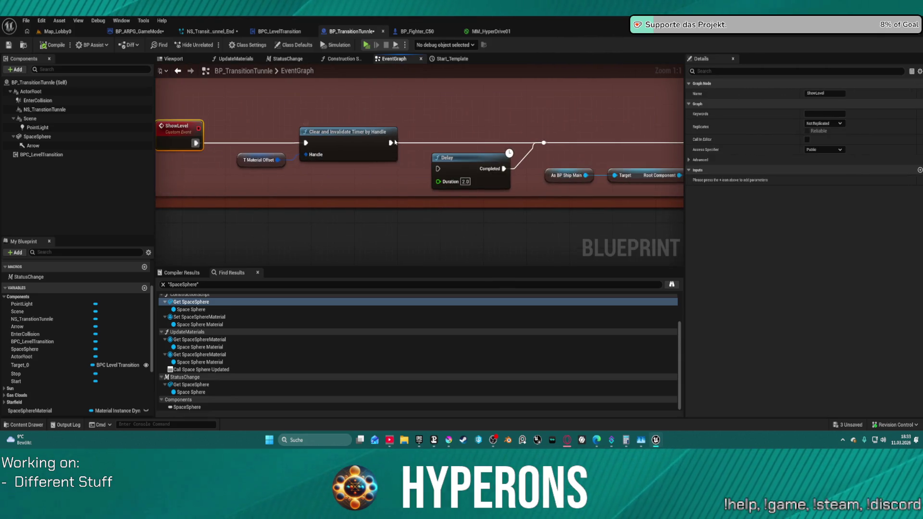
pyautogui.moveTo(391, 142); pyautogui.dragTo(437, 168)
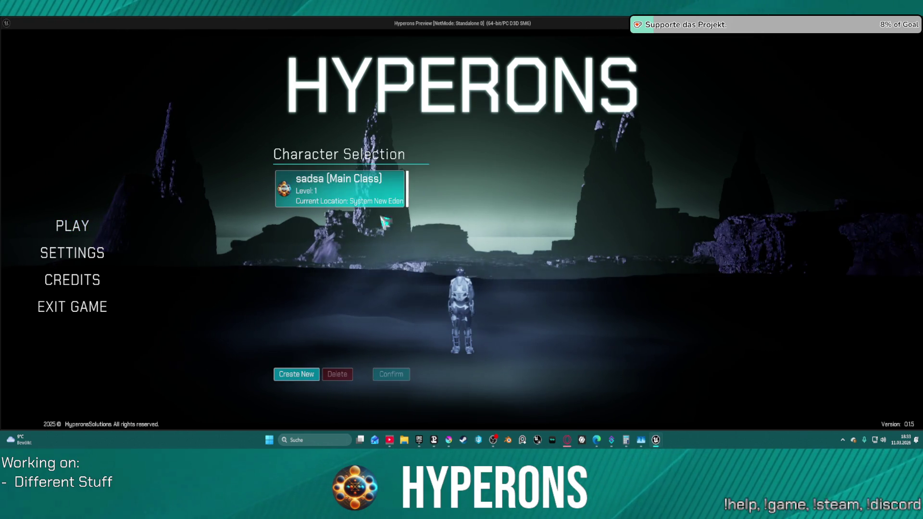
# Play with the saved character, jump through to Pollux's Gate to New Eden, then exit the preview.
pyautogui.click(336, 190)
pyautogui.click(658, 371)
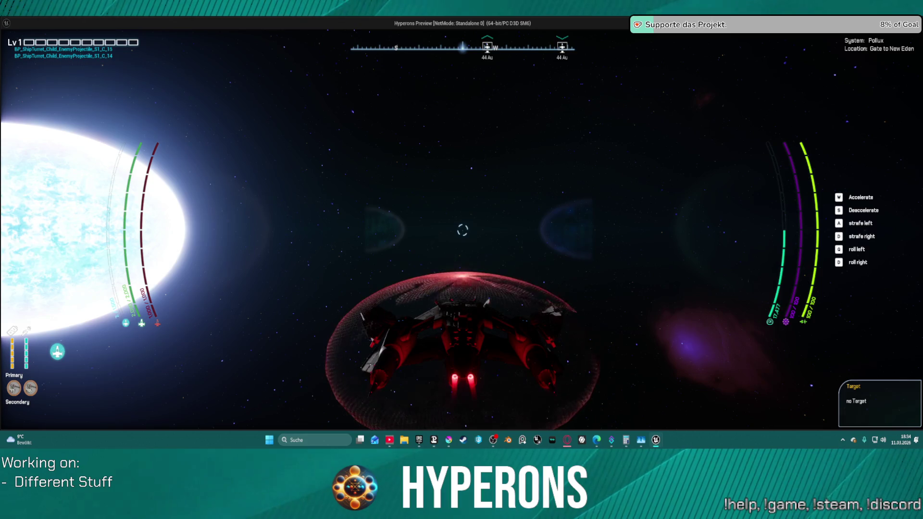
pyautogui.press('Escape')
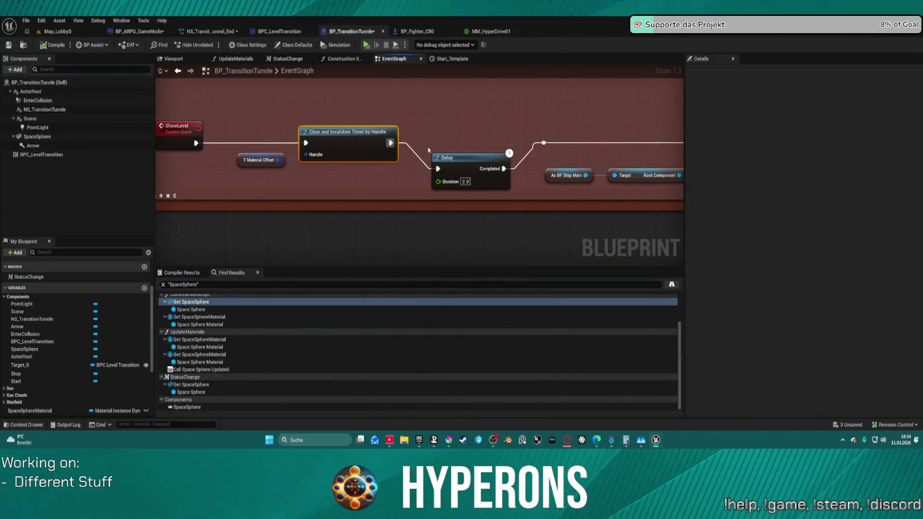
# From BPC_LevelTransition's Load to Target Level graph, jump to SetPlayerStartTransition and select the camera fade nodes.
pyautogui.scroll(-2, 518, 247)
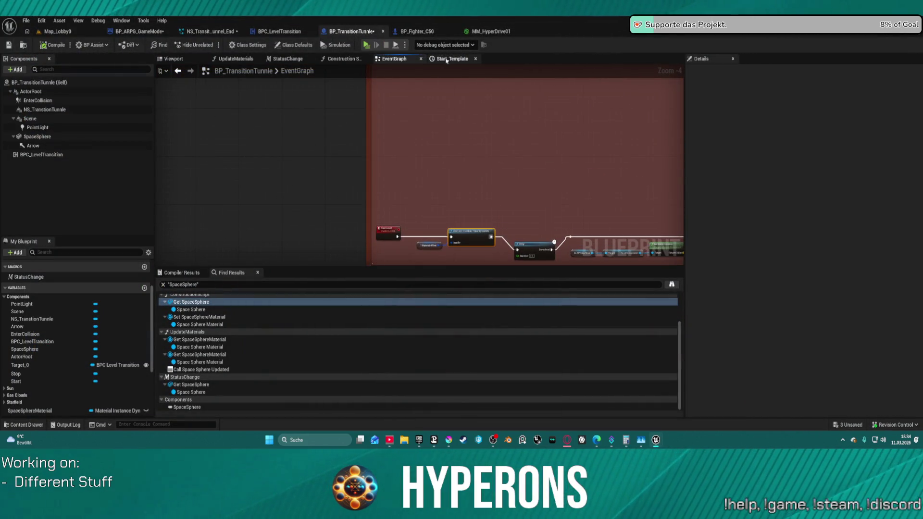
pyautogui.click(273, 31)
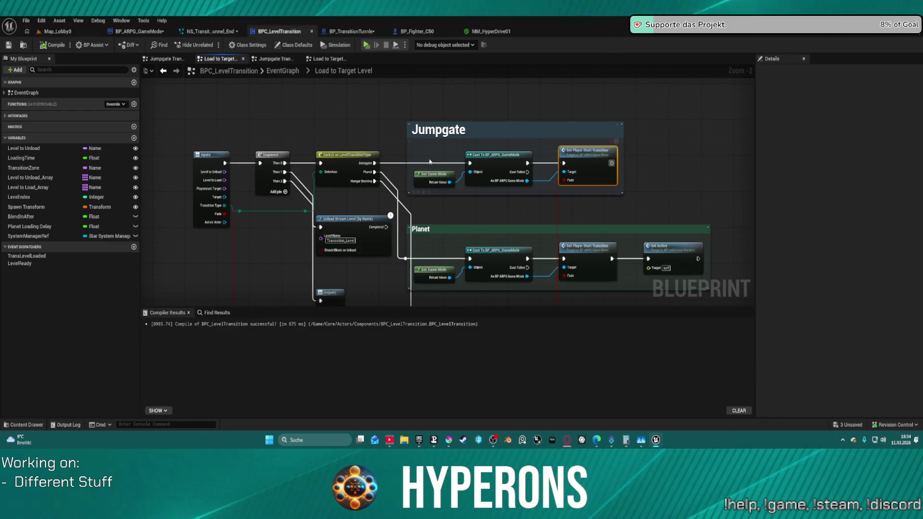
pyautogui.click(287, 72)
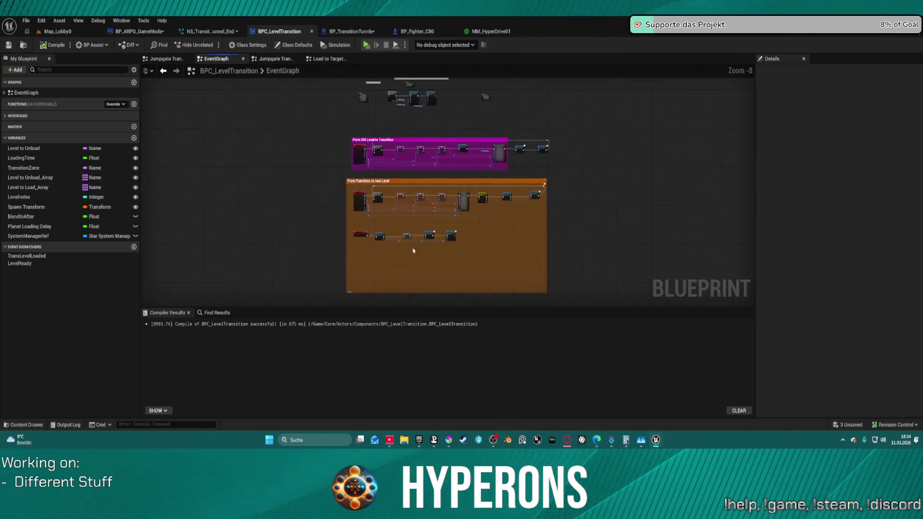
pyautogui.moveTo(587, 171)
pyautogui.mouseDown()
pyautogui.moveTo(612, 159)
pyautogui.moveTo(284, 230)
pyautogui.moveTo(478, 236)
pyautogui.mouseUp()
pyautogui.doubleClick(544, 142)
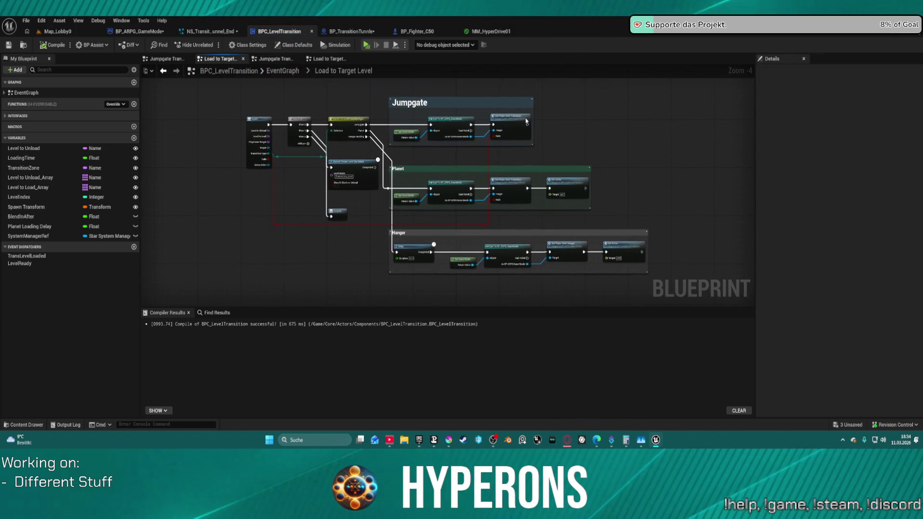
pyautogui.doubleClick(526, 123)
pyautogui.moveTo(356, 203); pyautogui.dragTo(223, 260)
# Delete the selected Start Camera Fade and camera manager nodes, then inspect the Print String node.
pyautogui.press('Delete')
pyautogui.moveTo(491, 244); pyautogui.dragTo(165, 176)
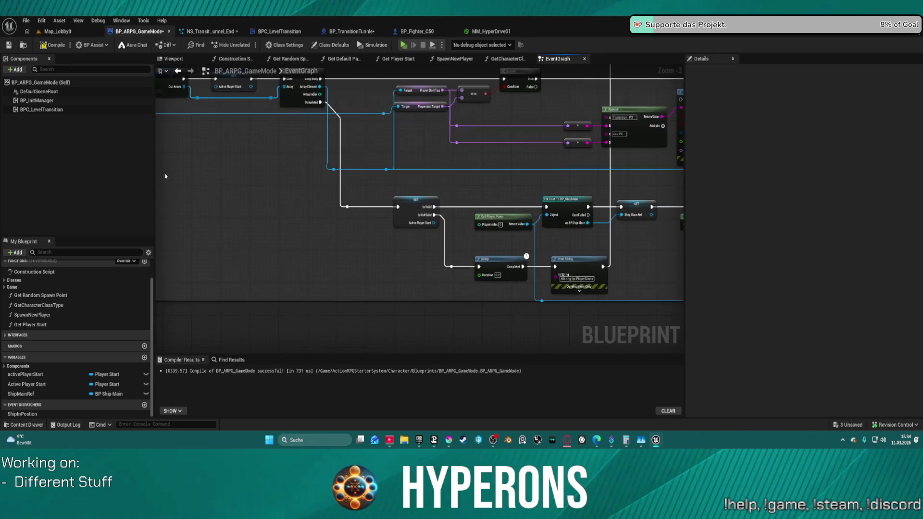
pyautogui.scroll(2, 309, 192)
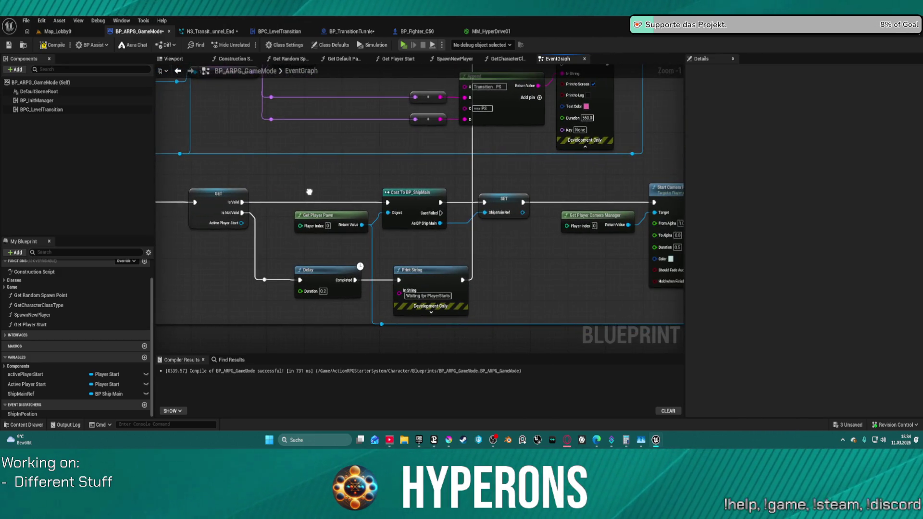
pyautogui.moveTo(310, 192); pyautogui.dragTo(121, 199)
pyautogui.click(234, 303)
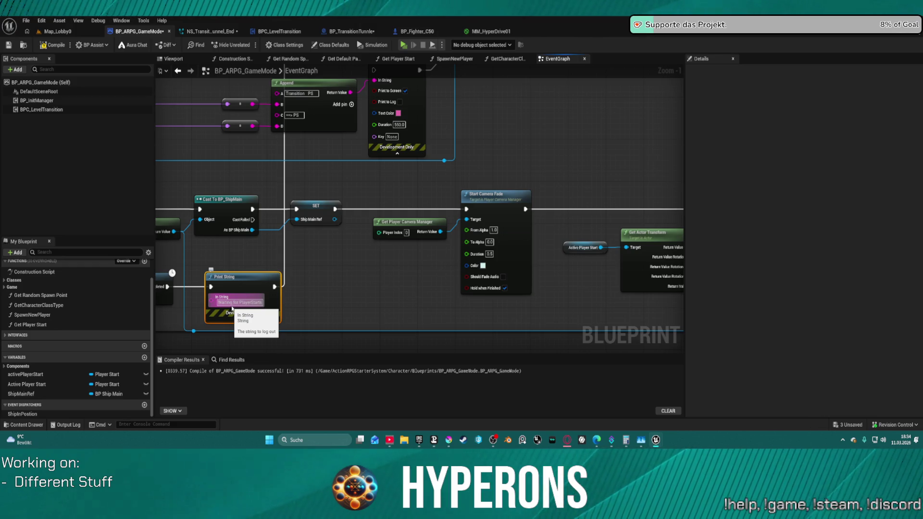
pyautogui.click(366, 302)
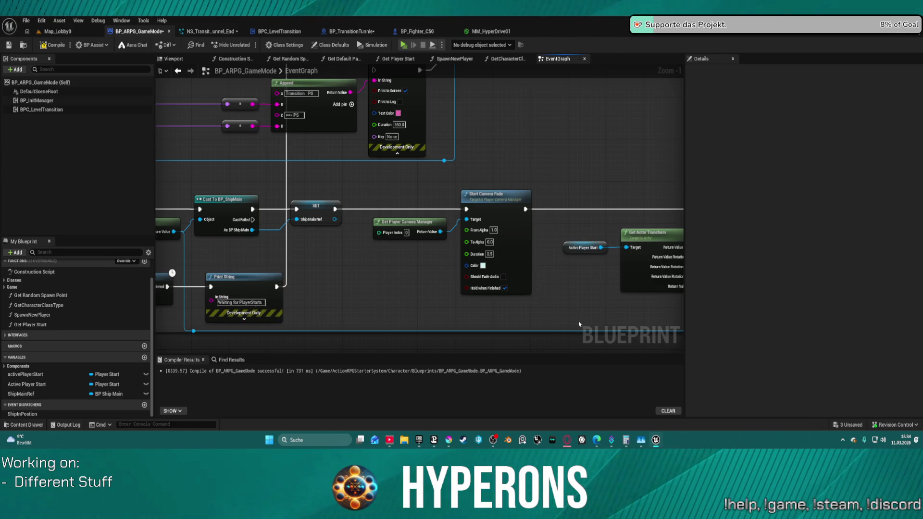
# Follow the Set Actor Location to Spawn System Attached chain, nudging Call Ship in Position slightly right.
pyautogui.moveTo(587, 274); pyautogui.dragTo(408, 262)
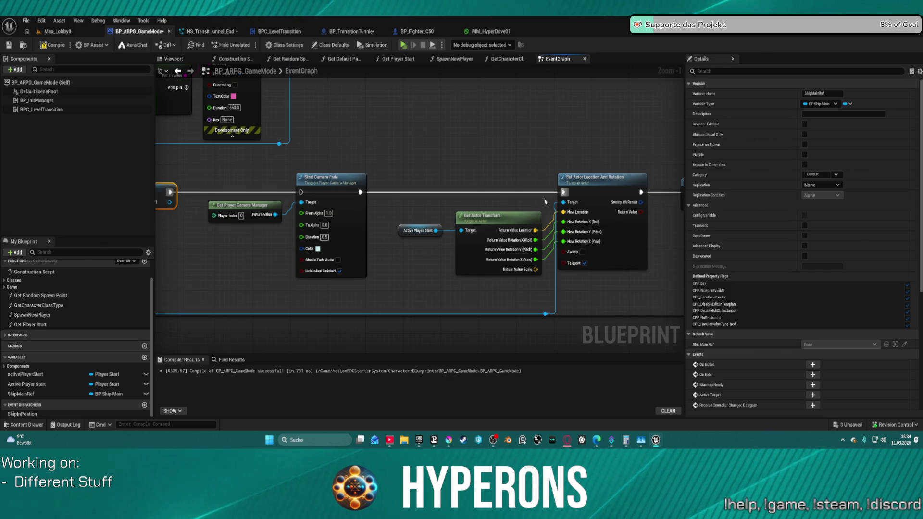
pyautogui.moveTo(381, 325); pyautogui.dragTo(196, 284)
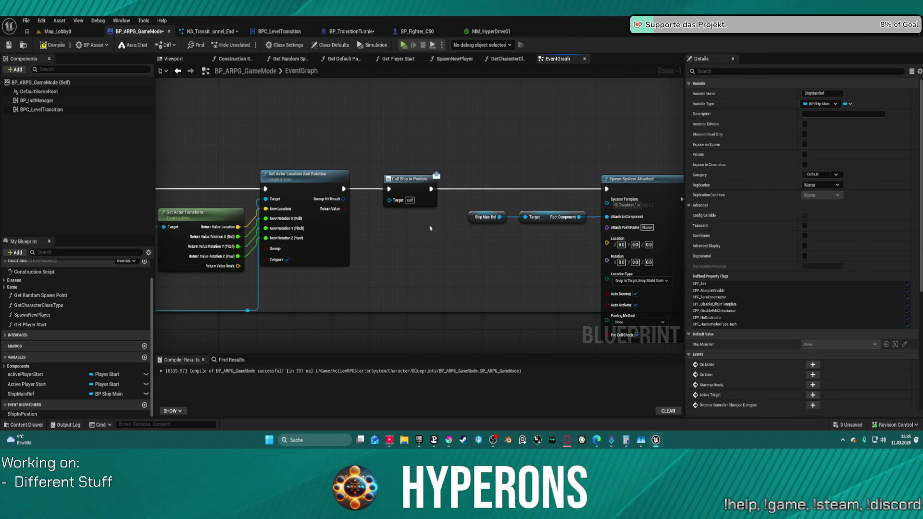
pyautogui.moveTo(409, 177); pyautogui.dragTo(462, 180)
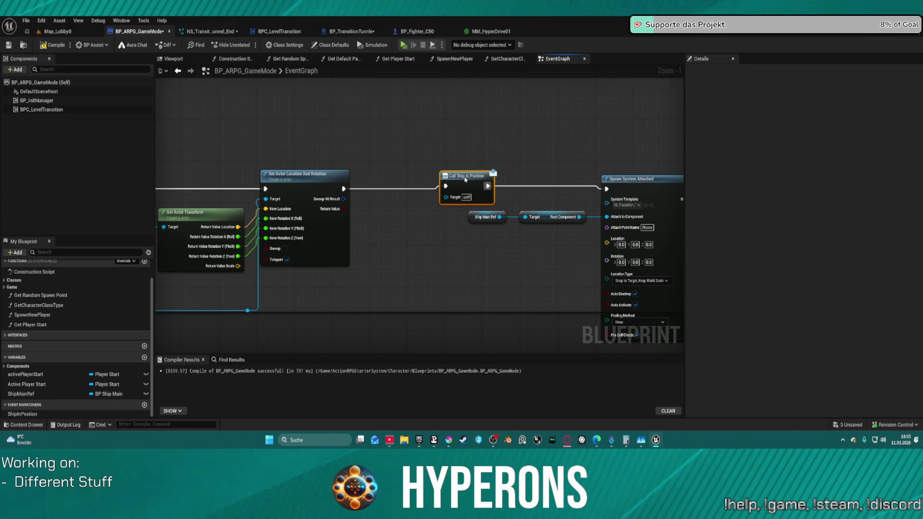
pyautogui.moveTo(519, 196)
pyautogui.mouseDown()
pyautogui.moveTo(191, 195)
pyautogui.moveTo(63, 212)
pyautogui.mouseUp()
pyautogui.moveTo(773, 186)
pyautogui.mouseDown()
pyautogui.moveTo(383, 192)
pyautogui.moveTo(679, 167)
pyautogui.mouseUp()
pyautogui.moveTo(140, 161)
pyautogui.mouseDown()
pyautogui.moveTo(342, 160)
pyautogui.moveTo(305, 177)
pyautogui.moveTo(70, 188)
pyautogui.mouseUp()
pyautogui.moveTo(433, 202)
pyautogui.mouseDown()
pyautogui.moveTo(337, 192)
pyautogui.moveTo(389, 178)
pyautogui.moveTo(470, 175)
pyautogui.moveTo(244, 159)
pyautogui.mouseUp()
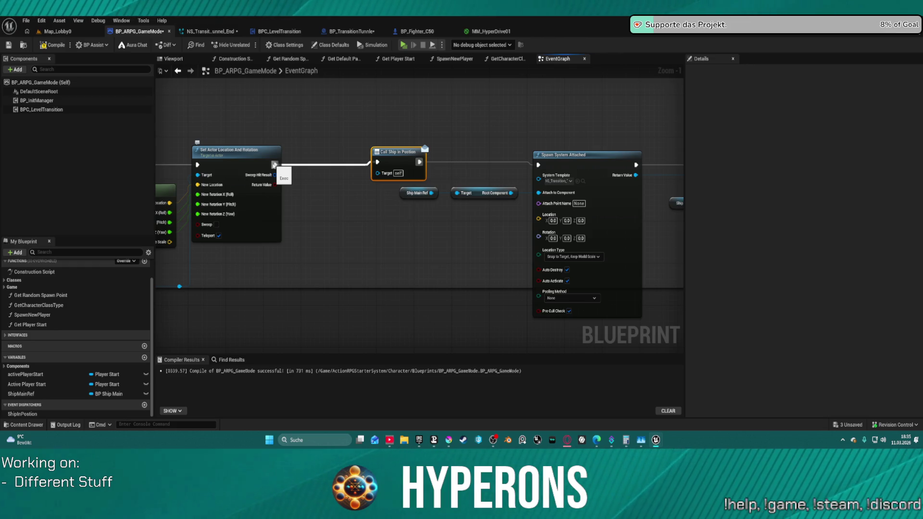
# Detach Call Ship in Position from the chain and place it above Set Float Parameter.
pyautogui.click(275, 165)
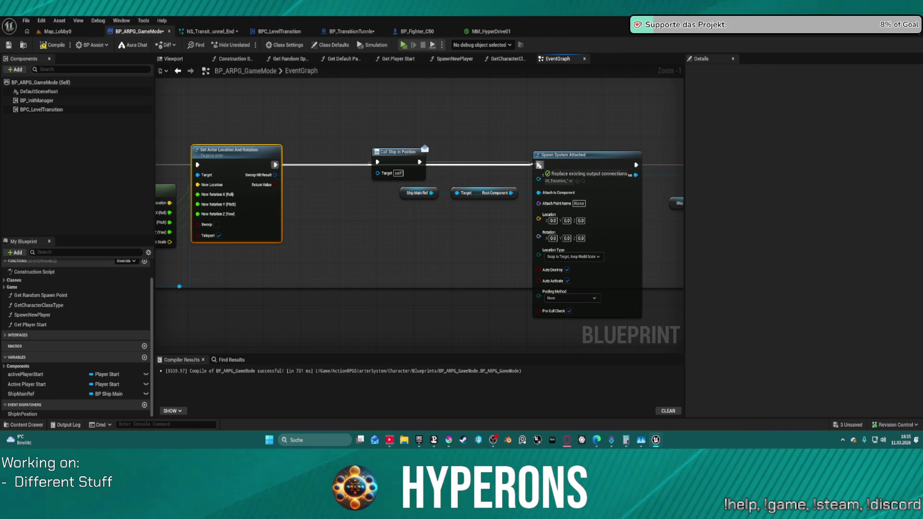
pyautogui.moveTo(389, 159)
pyautogui.mouseDown()
pyautogui.moveTo(640, 84)
pyautogui.moveTo(655, 144)
pyautogui.moveTo(674, 139)
pyautogui.moveTo(651, 143)
pyautogui.mouseUp()
pyautogui.click(617, 225)
pyautogui.keyDown('alt'); pyautogui.click(624, 225); pyautogui.keyUp('alt')
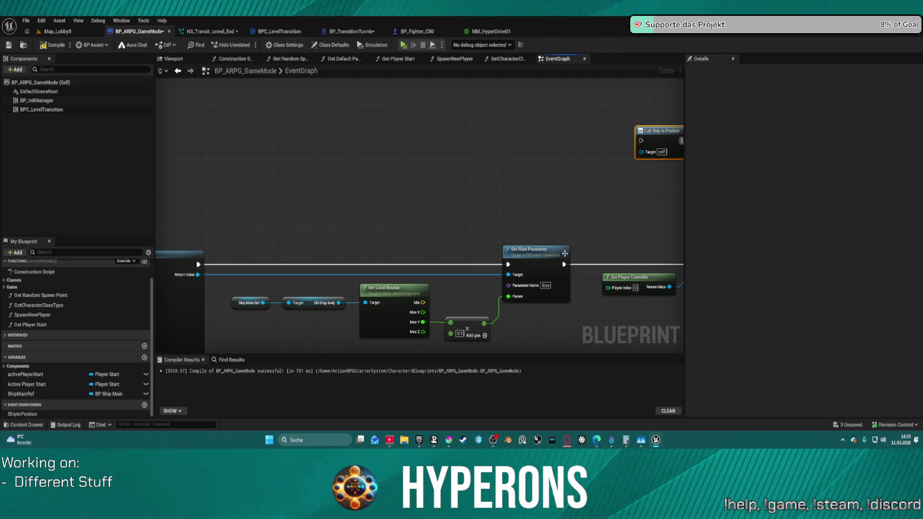
pyautogui.moveTo(605, 239); pyautogui.dragTo(351, 220)
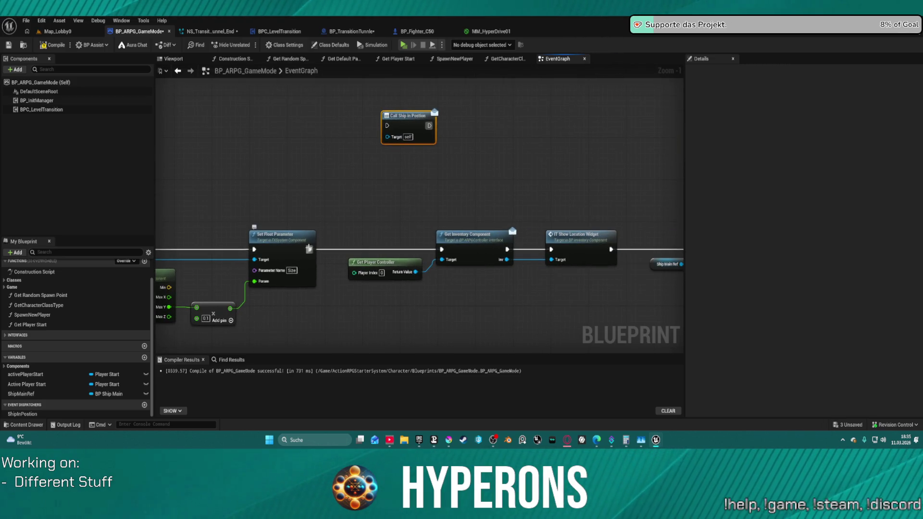
pyautogui.moveTo(407, 124)
pyautogui.mouseDown()
pyautogui.moveTo(439, 116)
pyautogui.moveTo(674, 159)
pyautogui.moveTo(584, 177)
pyautogui.moveTo(752, 179)
pyautogui.moveTo(646, 193)
pyautogui.moveTo(633, 207)
pyautogui.moveTo(283, 191)
pyautogui.moveTo(517, 177)
pyautogui.moveTo(273, 179)
pyautogui.moveTo(490, 180)
pyautogui.mouseUp()
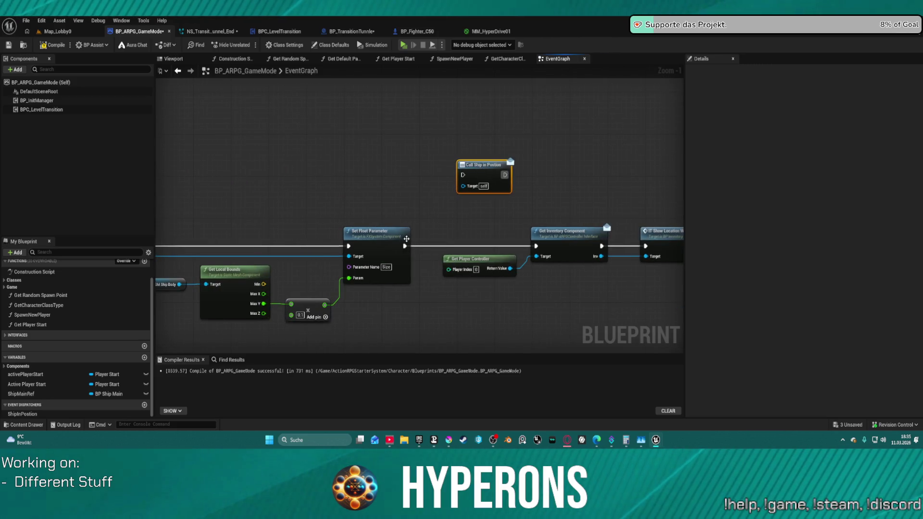
# Insert a 1.0 s Delay: Set Float Parameter → Delay → Call Ship in Position → Get Inventory Component.
pyautogui.click(378, 156)
pyautogui.moveTo(405, 246)
pyautogui.mouseDown()
pyautogui.moveTo(406, 197)
pyautogui.moveTo(383, 170)
pyautogui.mouseUp()
pyautogui.moveTo(442, 173)
pyautogui.mouseDown()
pyautogui.moveTo(463, 175)
pyautogui.moveTo(529, 226)
pyautogui.moveTo(536, 246)
pyautogui.mouseUp()
pyautogui.click(509, 174)
pyautogui.click(416, 191)
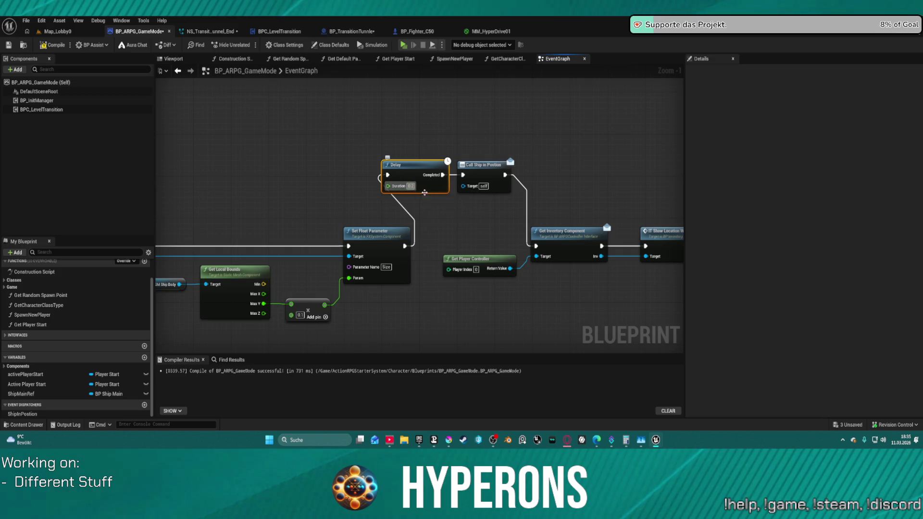
pyautogui.write('1')
pyautogui.press('Return')
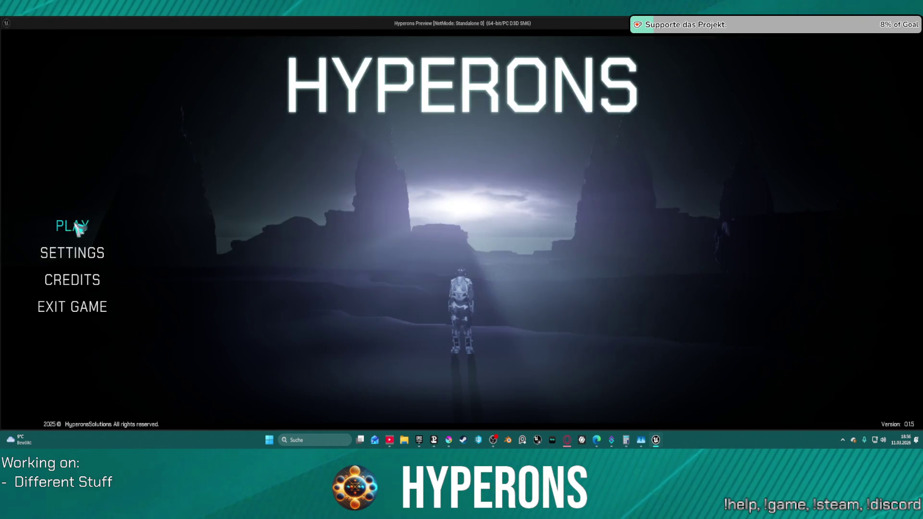
# Start the game from the main menu with the saved character.
pyautogui.click(67, 226)
pyautogui.click(375, 203)
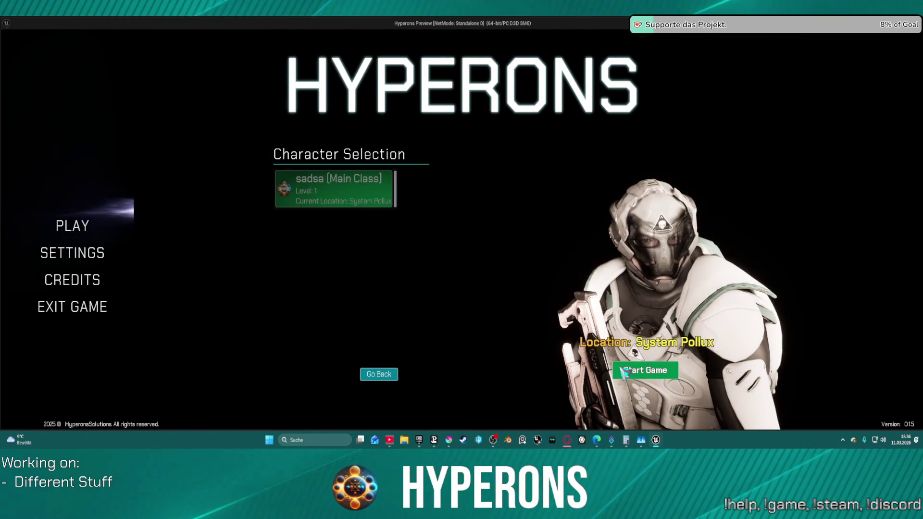
pyautogui.click(665, 368)
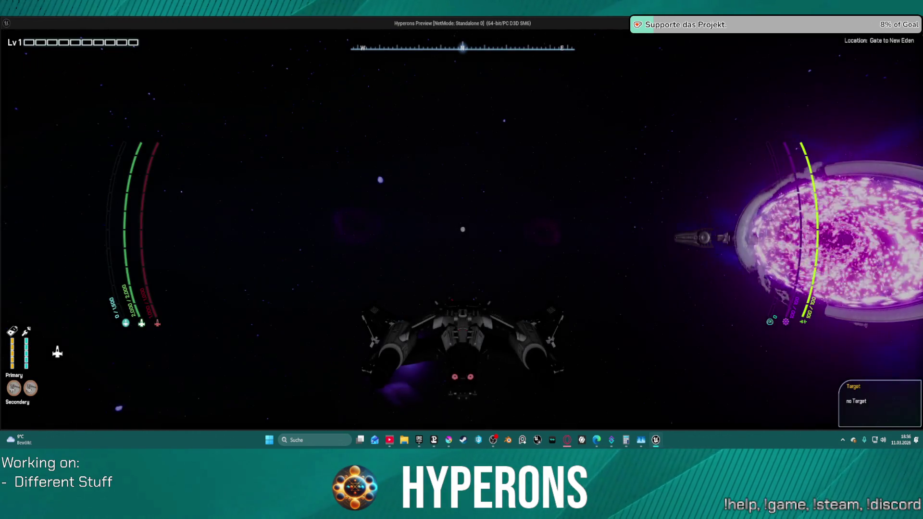
# Fly the ship into the jumpgate to reach New Eden, then end the preview.
pyautogui.press('d')
pyautogui.press('w')
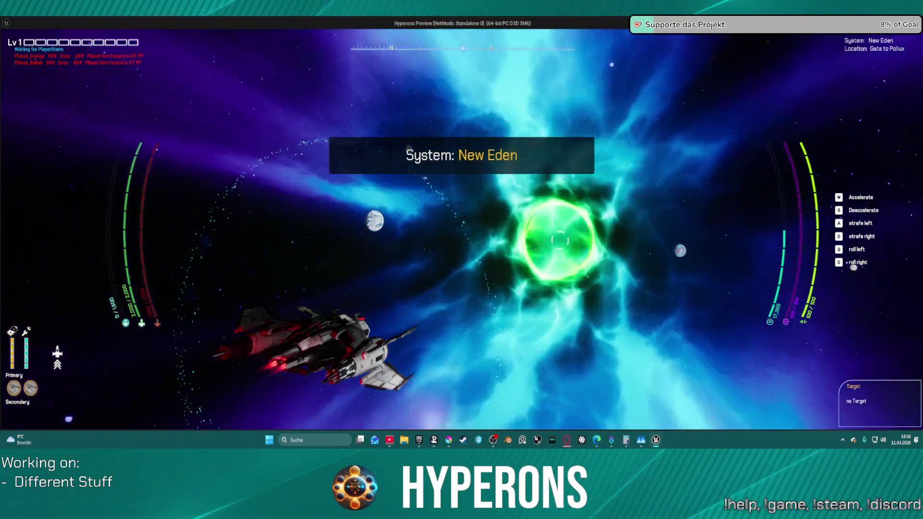
pyautogui.press('Escape')
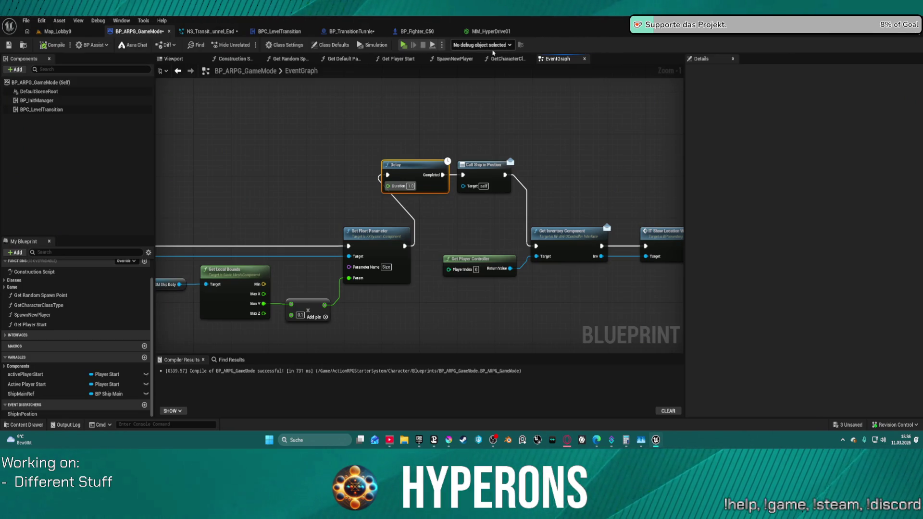
# Look over the SpawnNewPlayer, Get Player Start and Get Default Pawn Class function graphs.
pyautogui.click(452, 59)
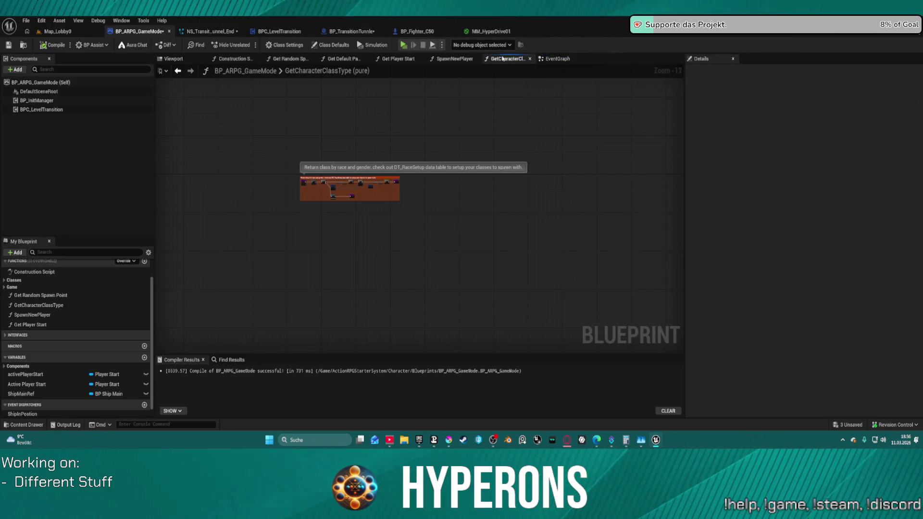
pyautogui.click(403, 60)
pyautogui.click(348, 59)
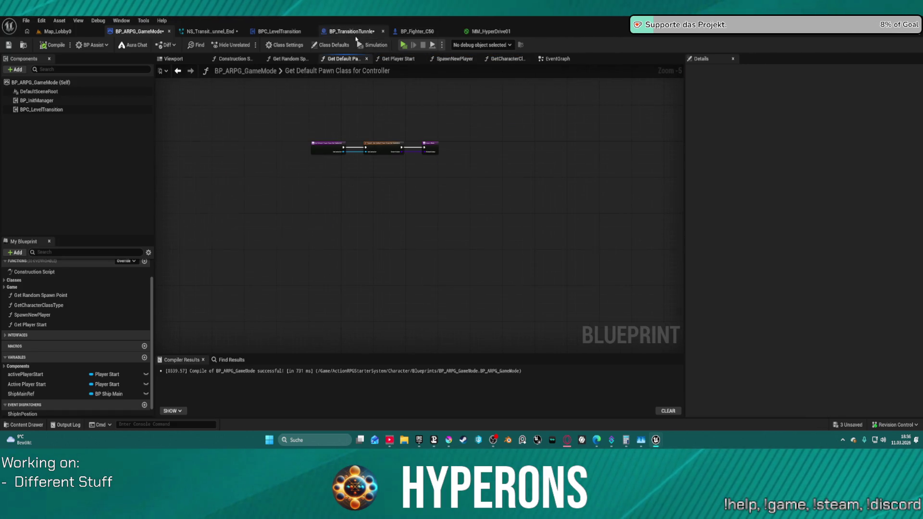
# Delete the ShowLevel and Destroy Actor comment in BP_TransitionTunnle, keeping its nodes.
pyautogui.click(355, 31)
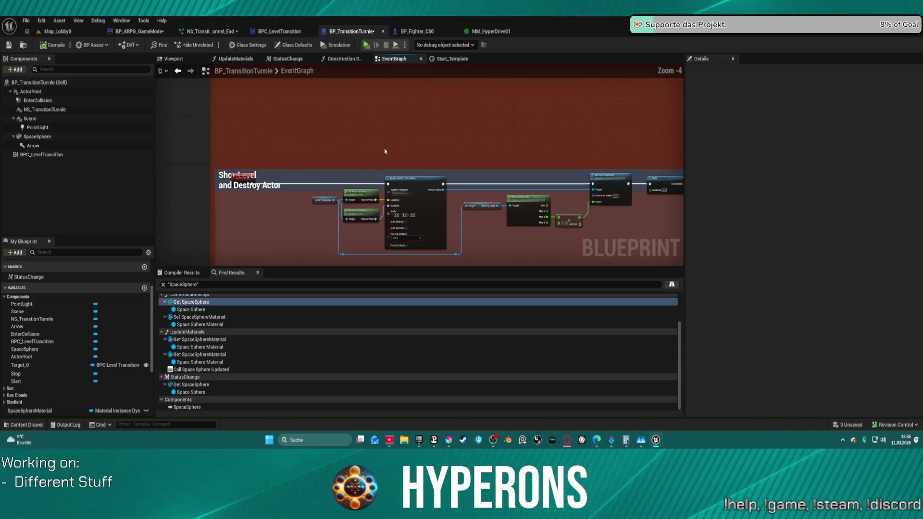
pyautogui.click(239, 176)
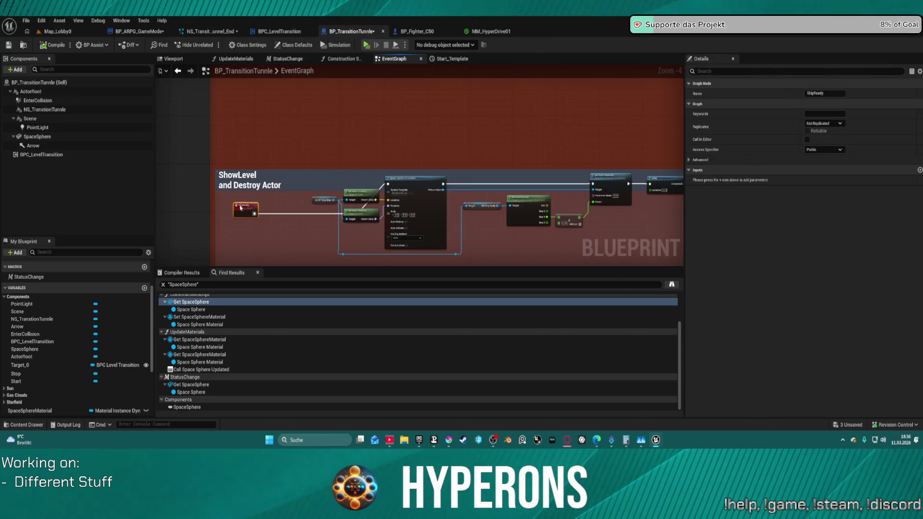
pyautogui.scroll(-4, 338, 122)
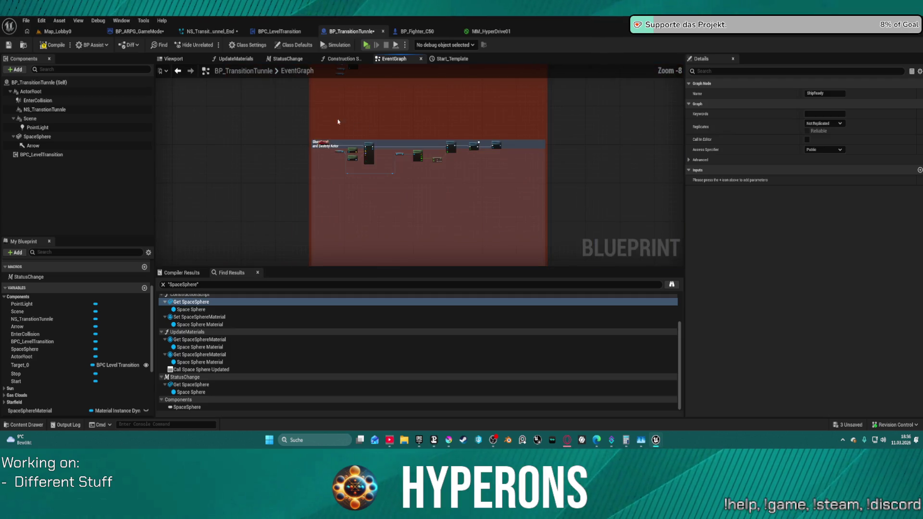
pyautogui.click(401, 153)
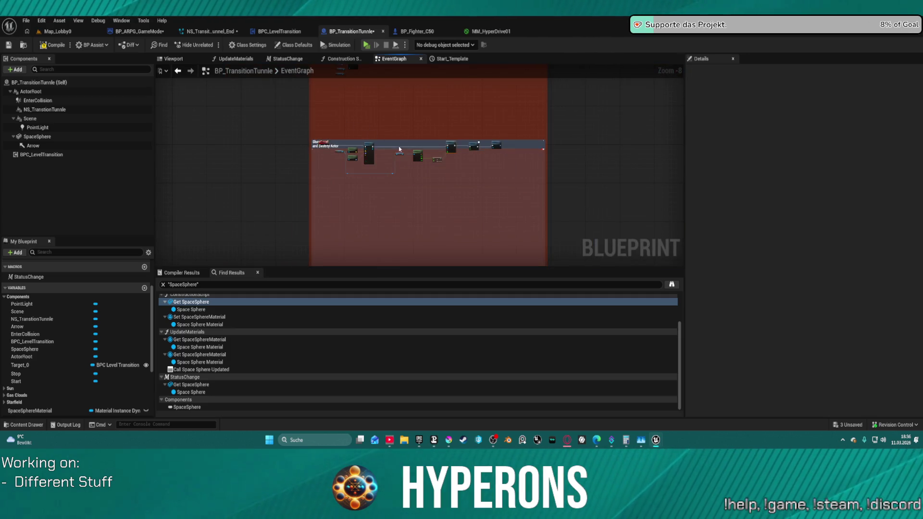
pyautogui.click(399, 145)
pyautogui.press('Delete')
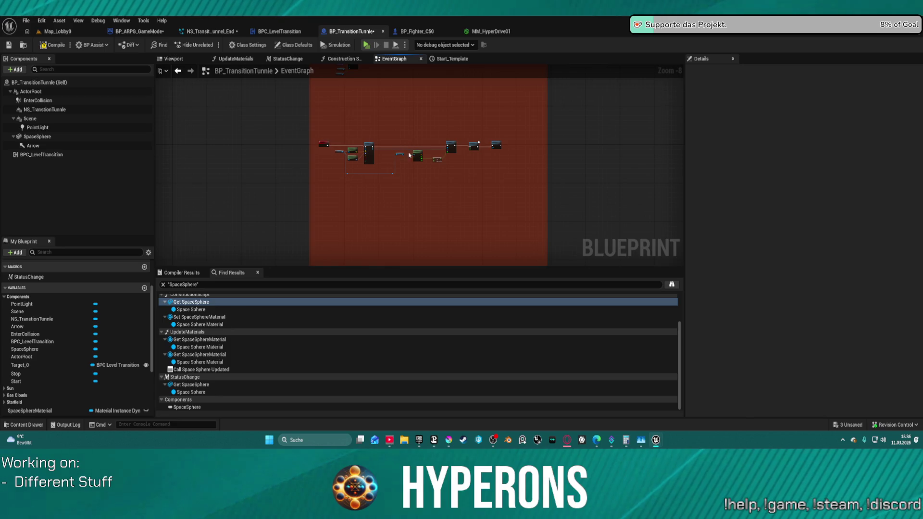
pyautogui.scroll(-3, 410, 155)
pyautogui.scroll(3, 443, 186)
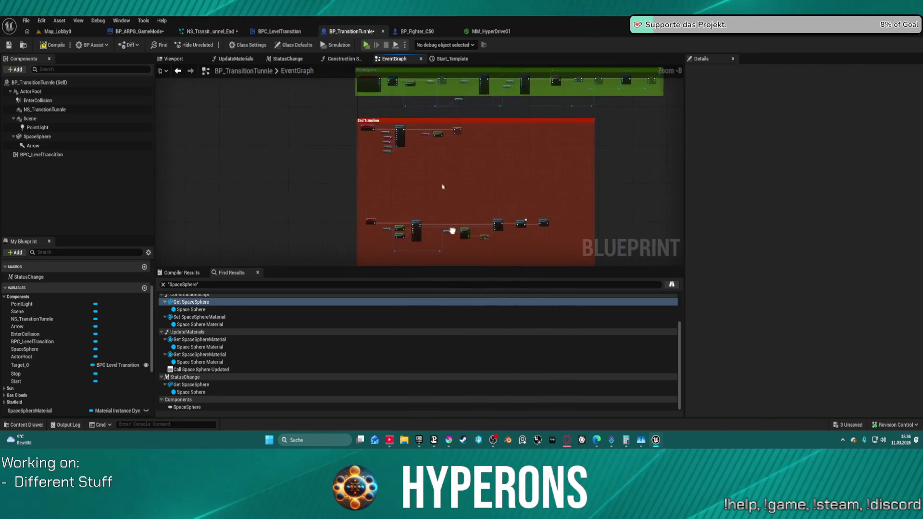
pyautogui.scroll(7, 443, 187)
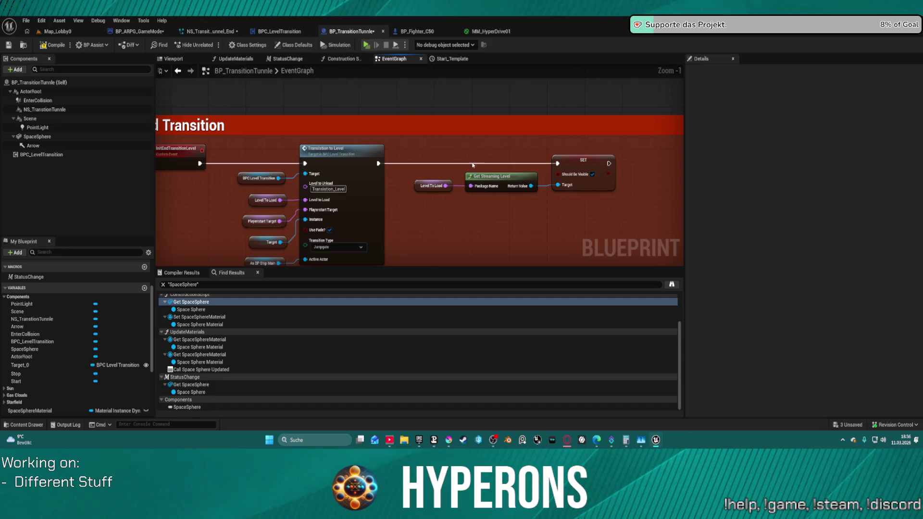
# Inspect the Load to Target Level graph in BPC_LevelTransition's TransitionToLevel, then return to BP_TransitionTunnle.
pyautogui.doubleClick(355, 157)
pyautogui.moveTo(250, 149)
pyautogui.mouseDown()
pyautogui.moveTo(117, 149)
pyautogui.moveTo(250, 149)
pyautogui.mouseUp()
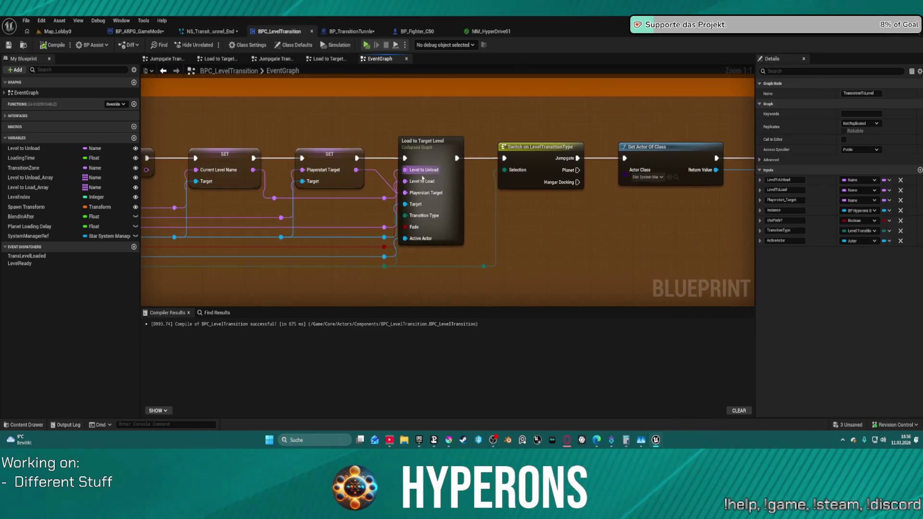
pyautogui.doubleClick(444, 181)
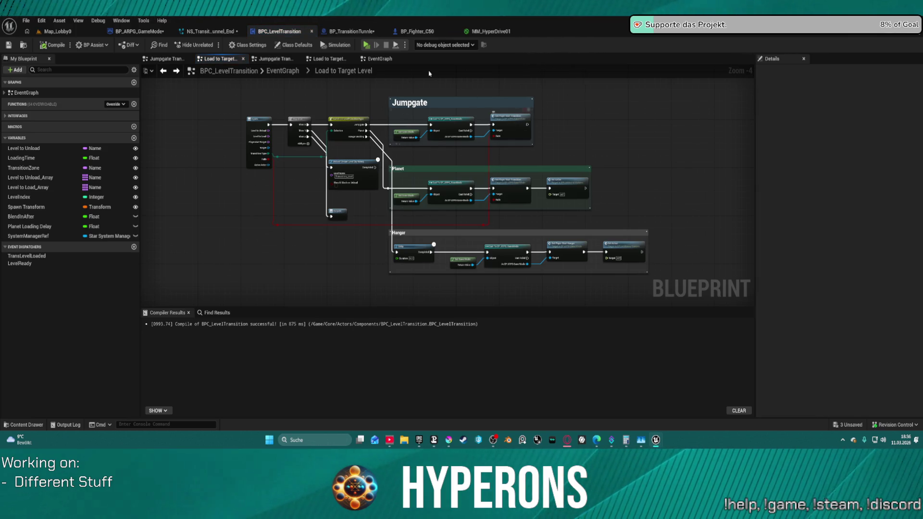
pyautogui.click(369, 31)
pyautogui.scroll(-5, 420, 124)
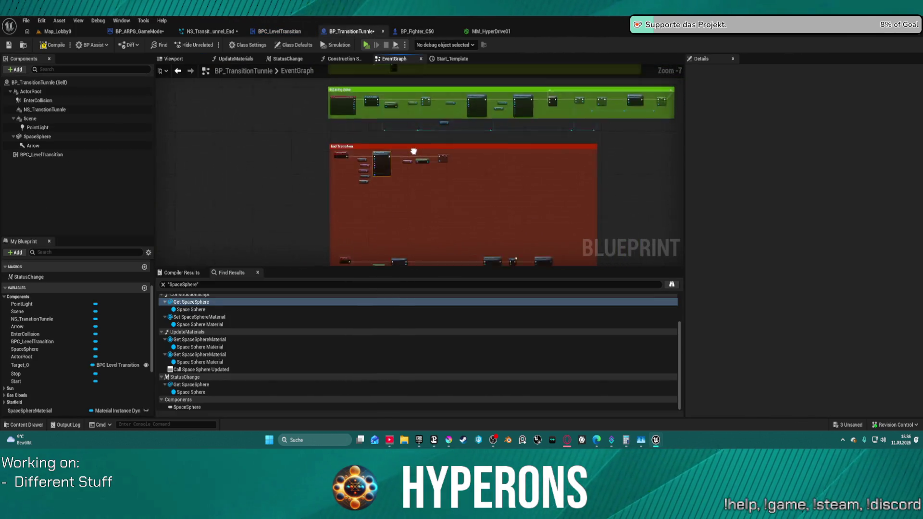
# Break the exec wire between Bind Event and Set Timer by Event.
pyautogui.moveTo(391, 132); pyautogui.dragTo(393, 255)
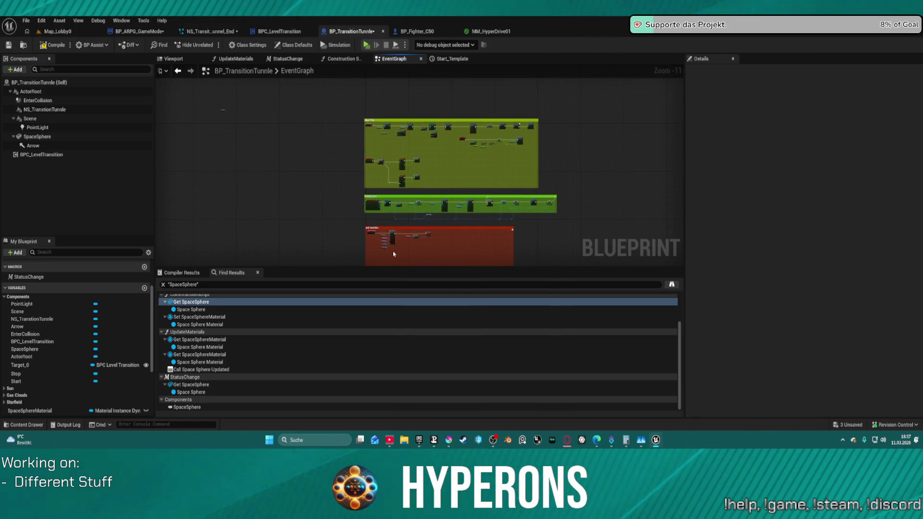
pyautogui.moveTo(436, 235); pyautogui.dragTo(464, 157)
pyautogui.scroll(5, 464, 158)
pyautogui.scroll(3, 481, 154)
pyautogui.moveTo(625, 136)
pyautogui.mouseDown()
pyautogui.moveTo(299, 191)
pyautogui.moveTo(380, 263)
pyautogui.mouseUp()
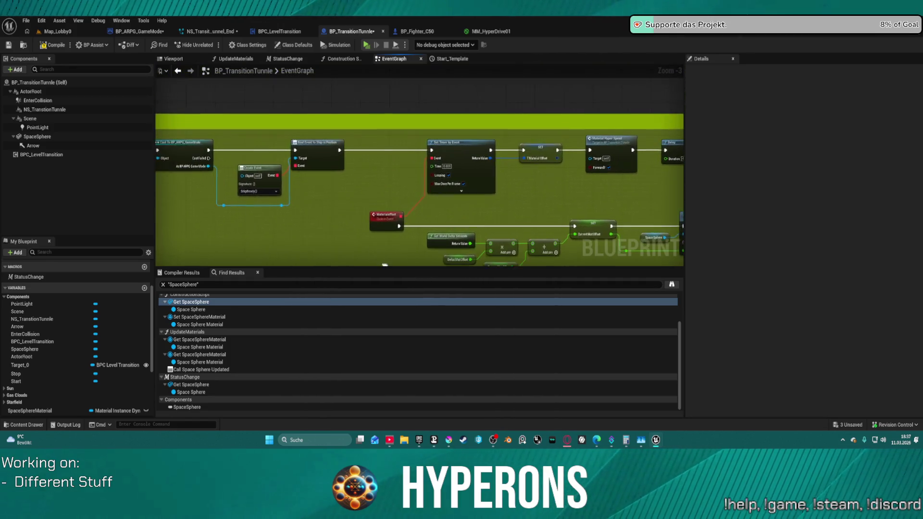
pyautogui.moveTo(375, 154); pyautogui.dragTo(187, 163)
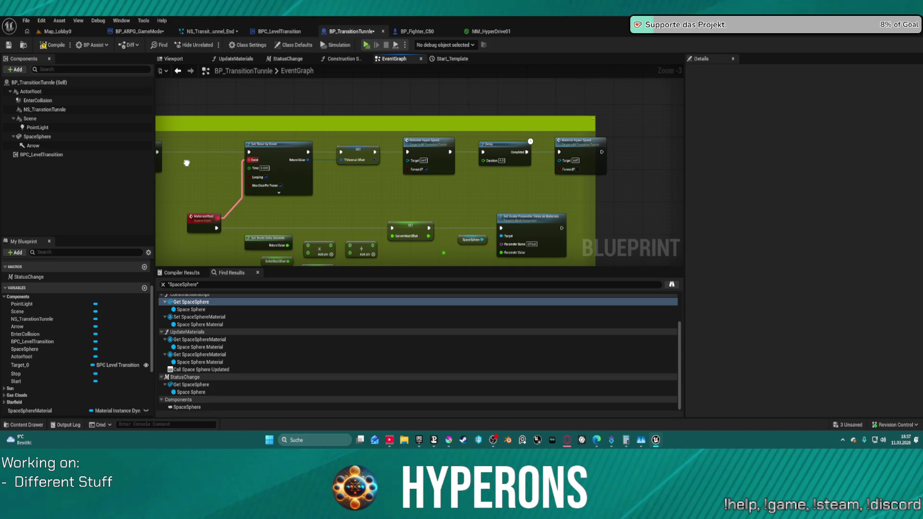
pyautogui.moveTo(187, 163)
pyautogui.mouseDown()
pyautogui.moveTo(361, 103)
pyautogui.moveTo(332, 154)
pyautogui.moveTo(414, 144)
pyautogui.moveTo(488, 157)
pyautogui.mouseUp()
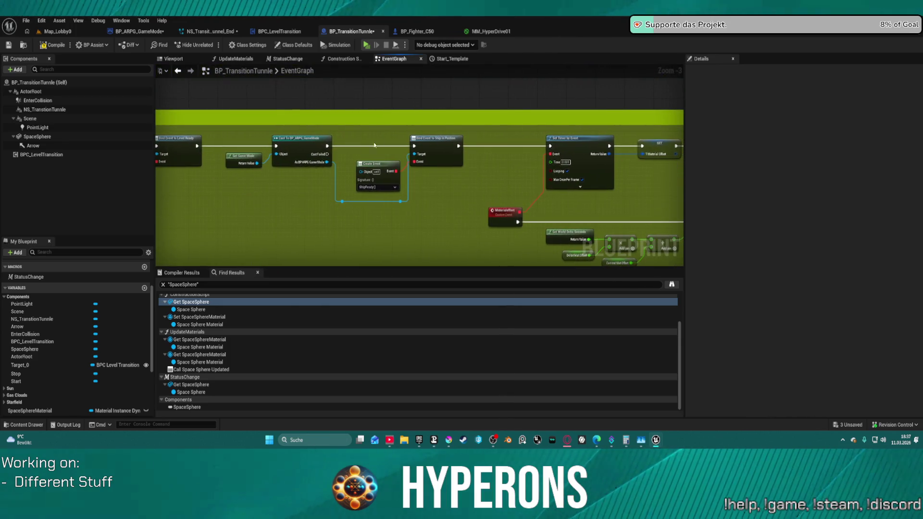
pyautogui.keyDown('alt'); pyautogui.click(474, 147); pyautogui.keyUp('alt')
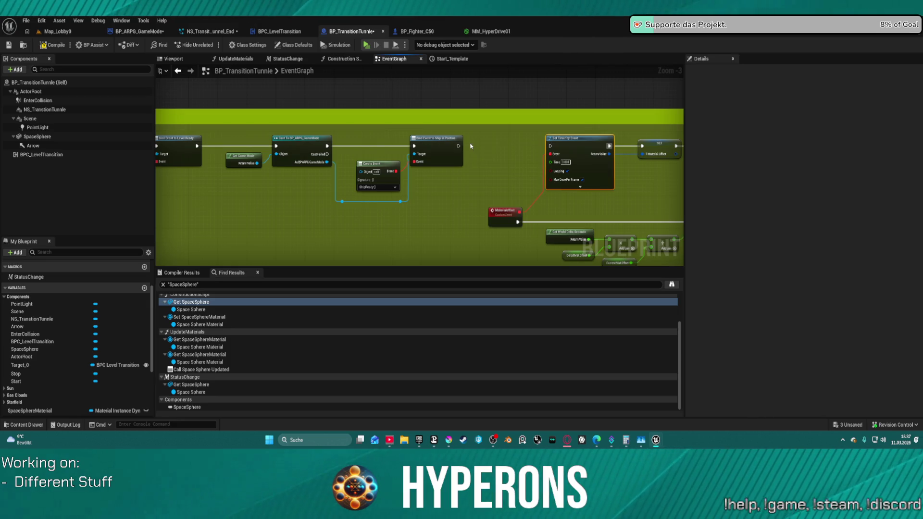
# Launch a standalone preview and pick the saved character at Character Selection.
pyautogui.click(366, 45)
pyautogui.click(68, 226)
pyautogui.click(384, 197)
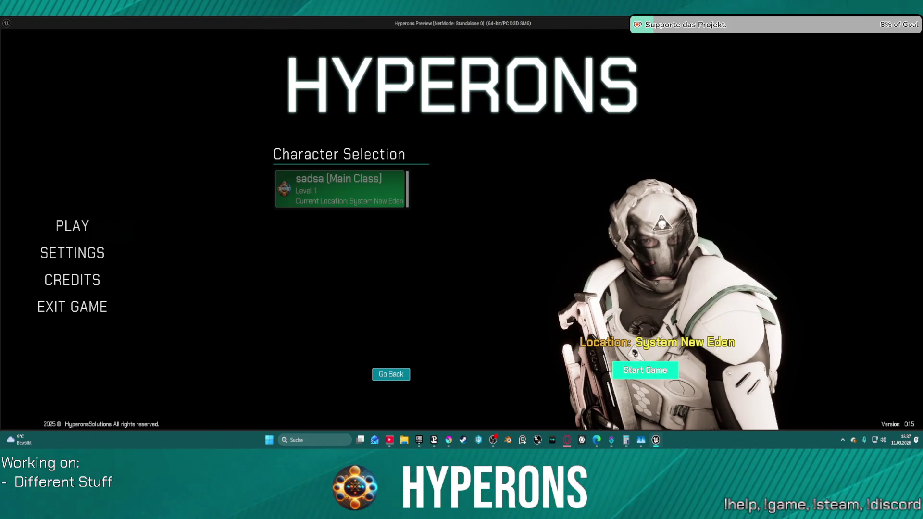
# Start the game, confirm arrival in Pollux at Gate to New Eden, and end the session.
pyautogui.click(646, 370)
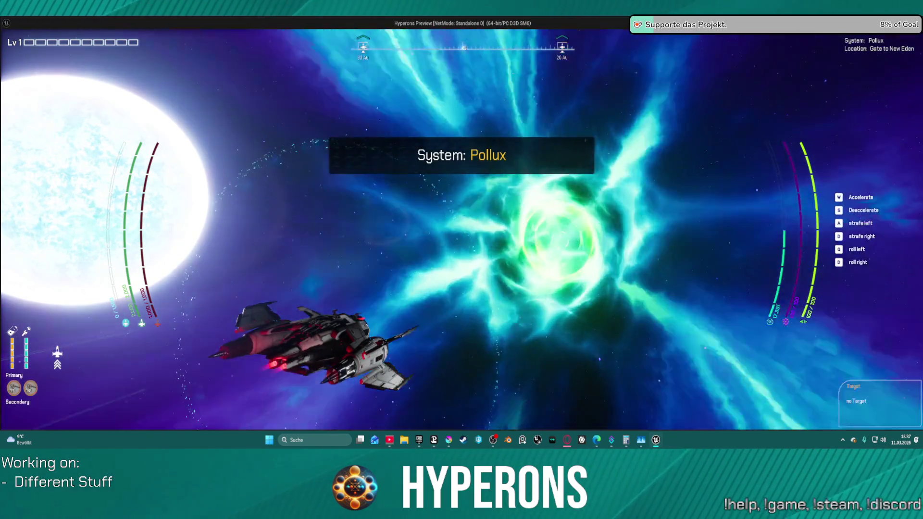
pyautogui.hotkey('alt', 'Tab')
pyautogui.press('Escape')
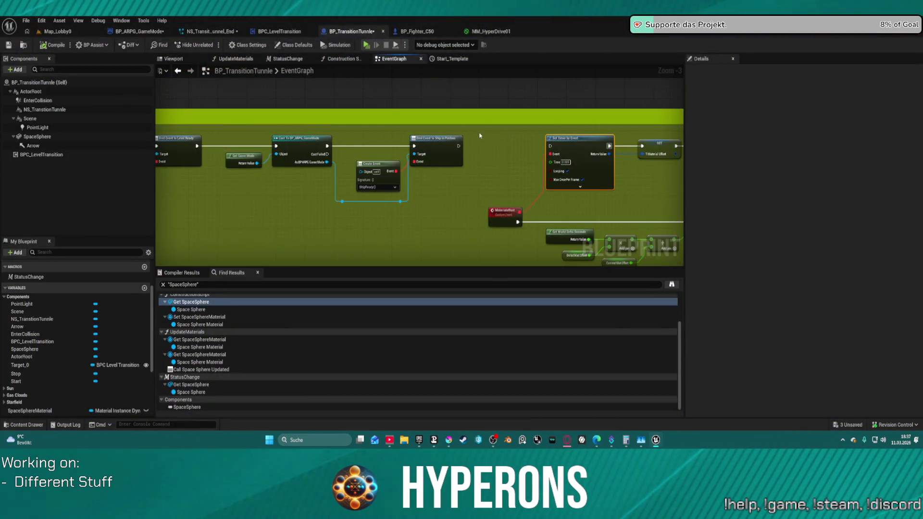
# Route the exec wire straight into Spawn Sound at Location, leaving the Delay input unconnected.
pyautogui.scroll(-4, 529, 150)
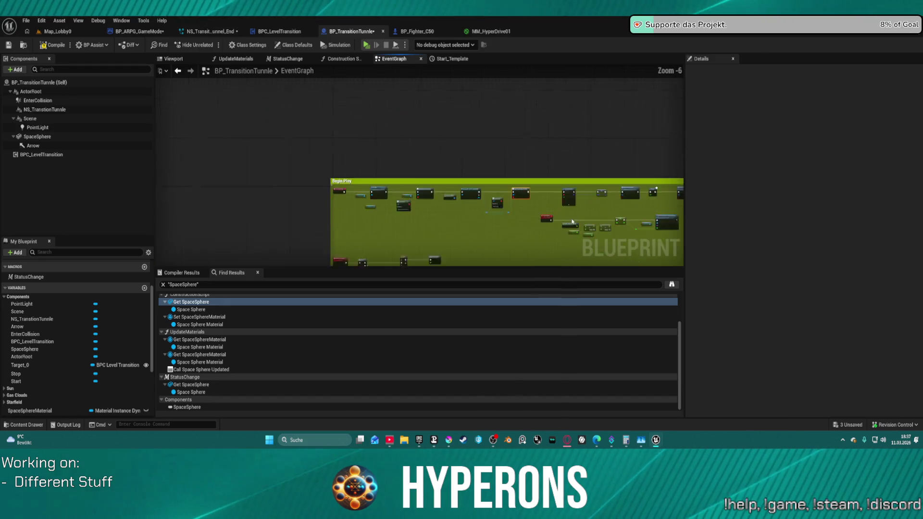
pyautogui.scroll(4, 542, 167)
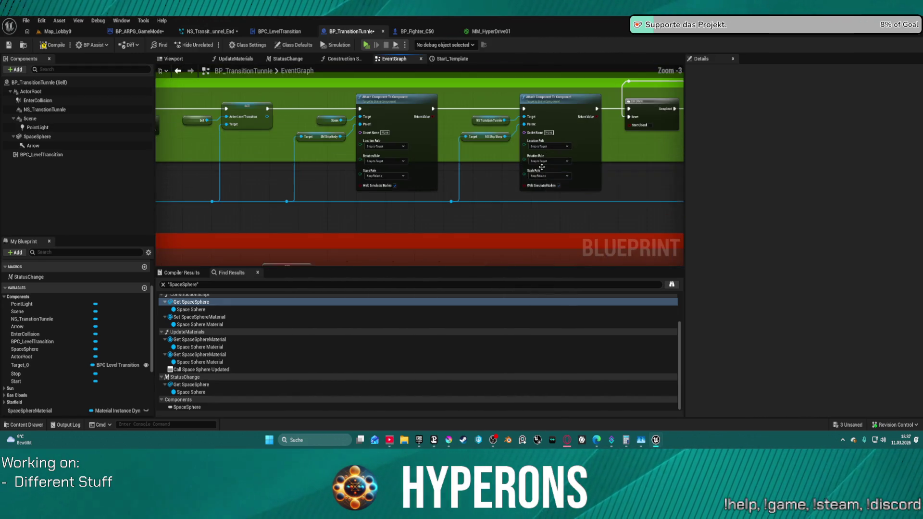
pyautogui.moveTo(510, 215); pyautogui.dragTo(446, 212)
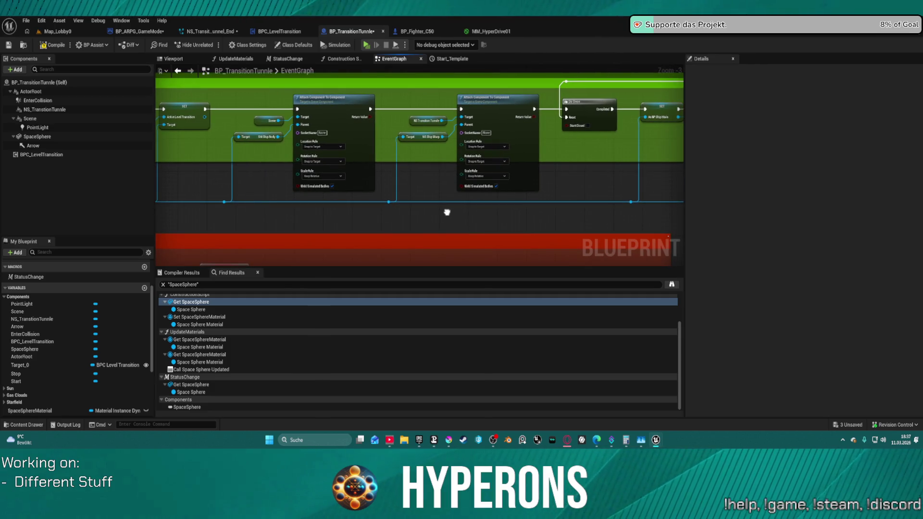
pyautogui.scroll(-1, 447, 212)
pyautogui.moveTo(454, 212)
pyautogui.mouseDown()
pyautogui.moveTo(308, 196)
pyautogui.moveTo(350, 175)
pyautogui.moveTo(346, 158)
pyautogui.moveTo(332, 179)
pyautogui.mouseUp()
pyautogui.scroll(3, 342, 166)
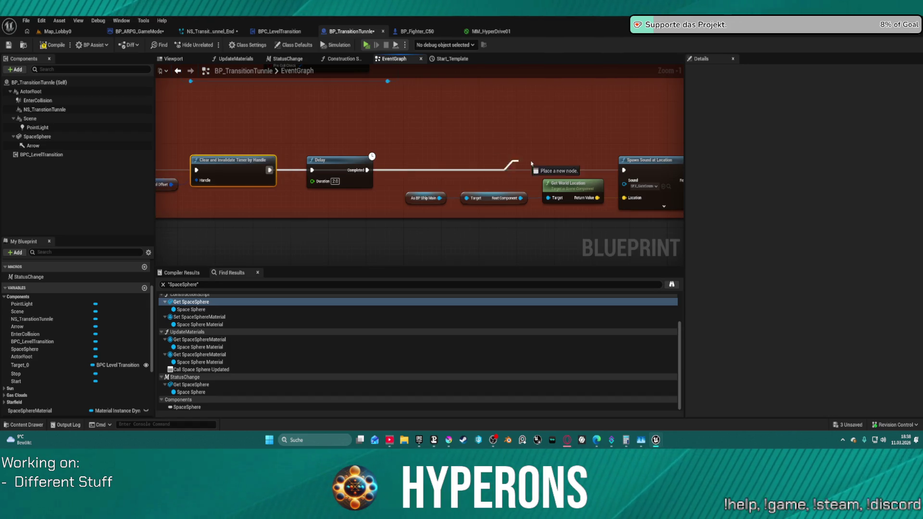
pyautogui.moveTo(628, 170); pyautogui.dragTo(627, 171)
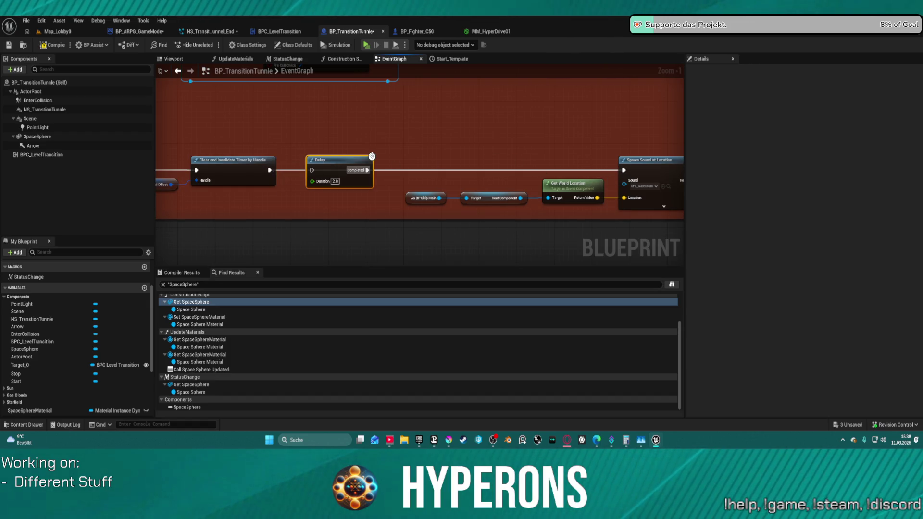
pyautogui.moveTo(503, 146)
pyautogui.mouseDown()
pyautogui.moveTo(305, 186)
pyautogui.moveTo(222, 188)
pyautogui.moveTo(219, 202)
pyautogui.moveTo(462, 291)
pyautogui.mouseUp()
pyautogui.scroll(-1, 304, 186)
pyautogui.moveTo(419, 168)
pyautogui.mouseDown()
pyautogui.moveTo(387, 178)
pyautogui.moveTo(255, 180)
pyautogui.moveTo(493, 179)
pyautogui.moveTo(673, 197)
pyautogui.moveTo(498, 222)
pyautogui.moveTo(500, 183)
pyautogui.mouseUp()
pyautogui.moveTo(573, 263)
pyautogui.mouseDown()
pyautogui.moveTo(572, 216)
pyautogui.moveTo(540, 241)
pyautogui.moveTo(499, 175)
pyautogui.moveTo(497, 187)
pyautogui.moveTo(135, 197)
pyautogui.moveTo(295, 202)
pyautogui.moveTo(179, 204)
pyautogui.mouseUp()
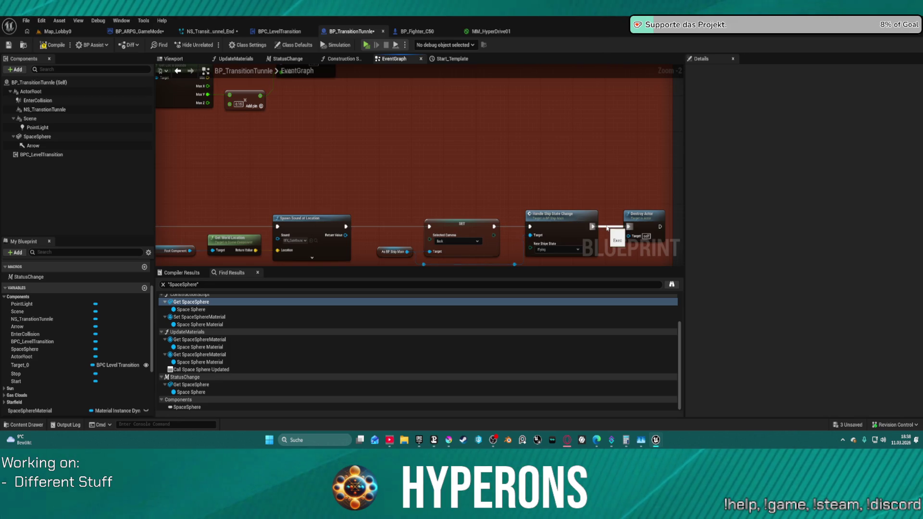
# Open NS_TransitionTunnle's FX_TransitionTunnel Niagara asset and give its preview a dark backdrop.
pyautogui.click(72, 110)
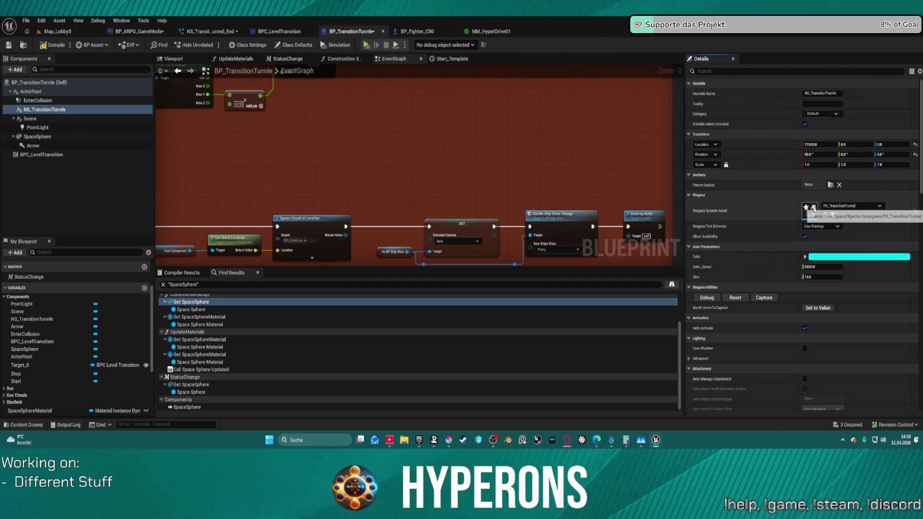
pyautogui.doubleClick(806, 207)
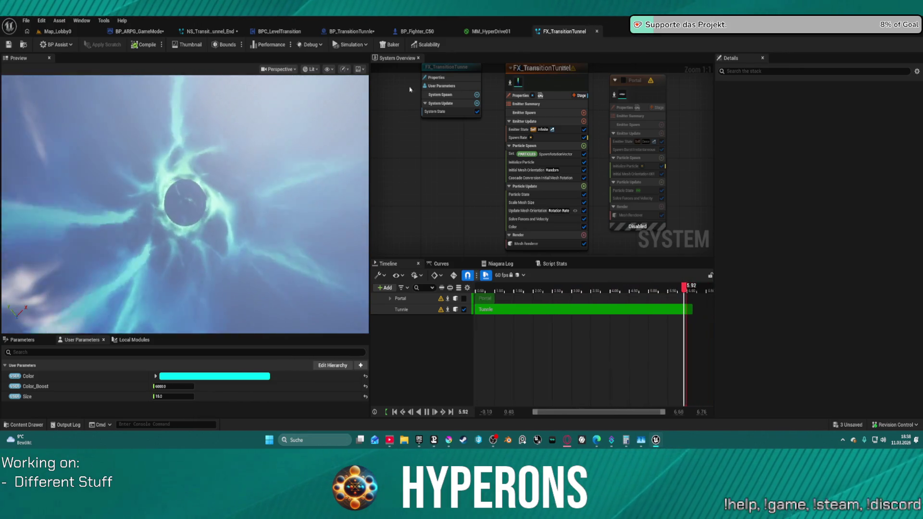
pyautogui.click(363, 72)
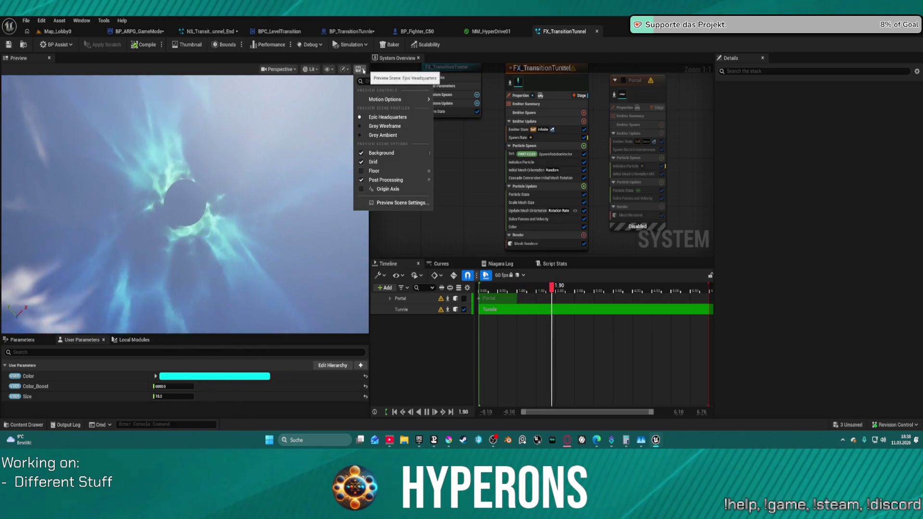
pyautogui.click(380, 136)
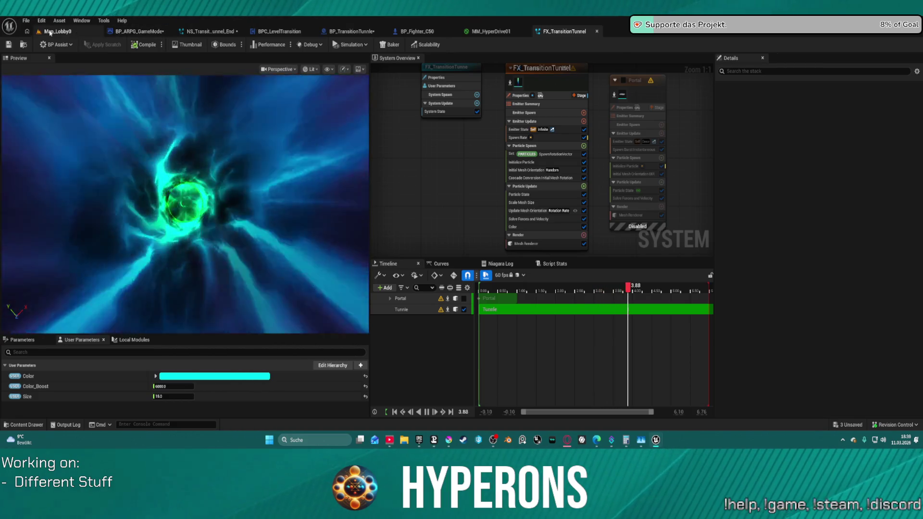
# Compare FX_TransitionTunnel with NS_Transition_Tunnel_End, then bring up BP_ARPG_GameMode.
pyautogui.click(57, 31)
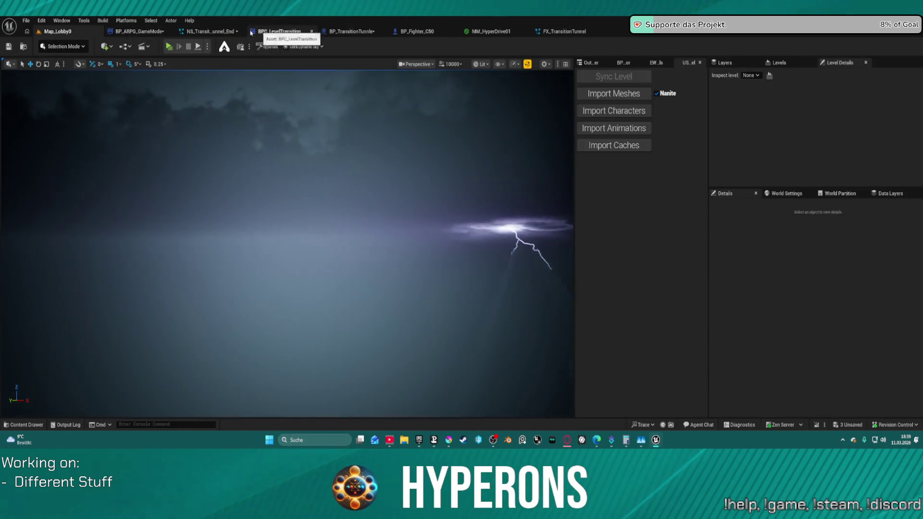
pyautogui.click(208, 31)
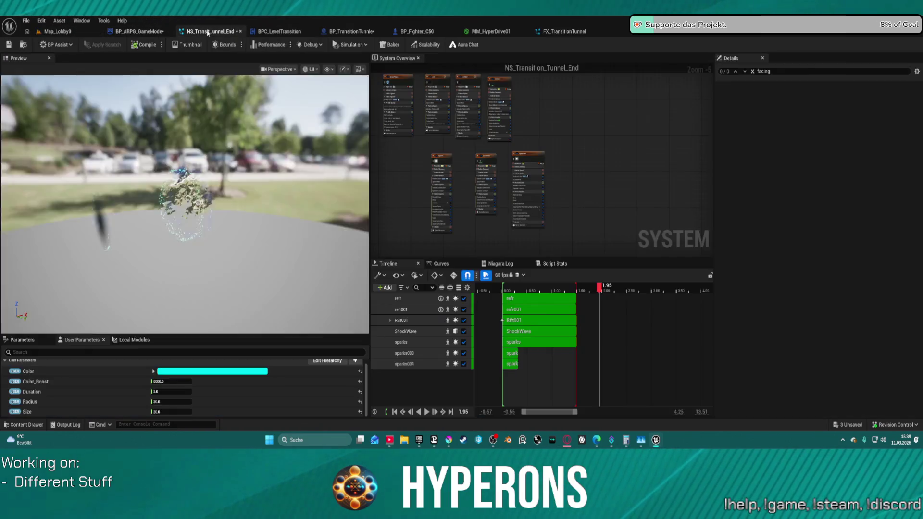
pyautogui.click(563, 32)
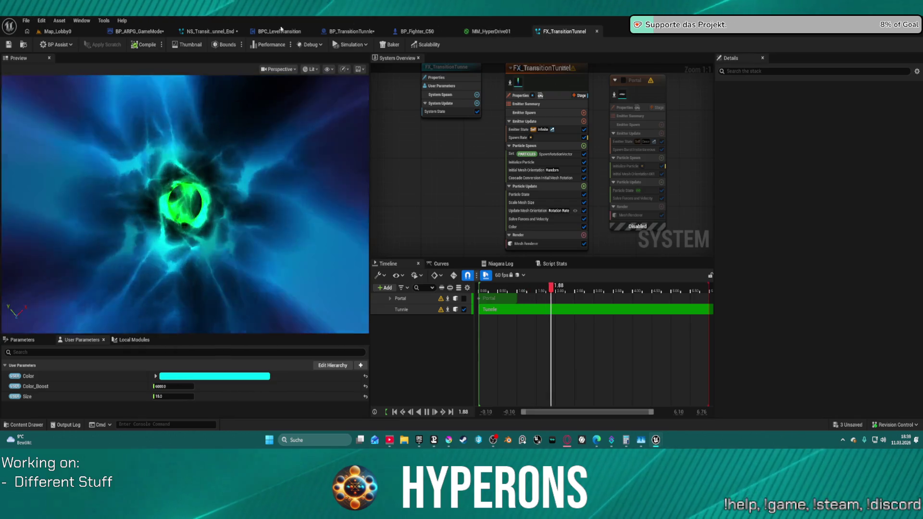
pyautogui.click(200, 32)
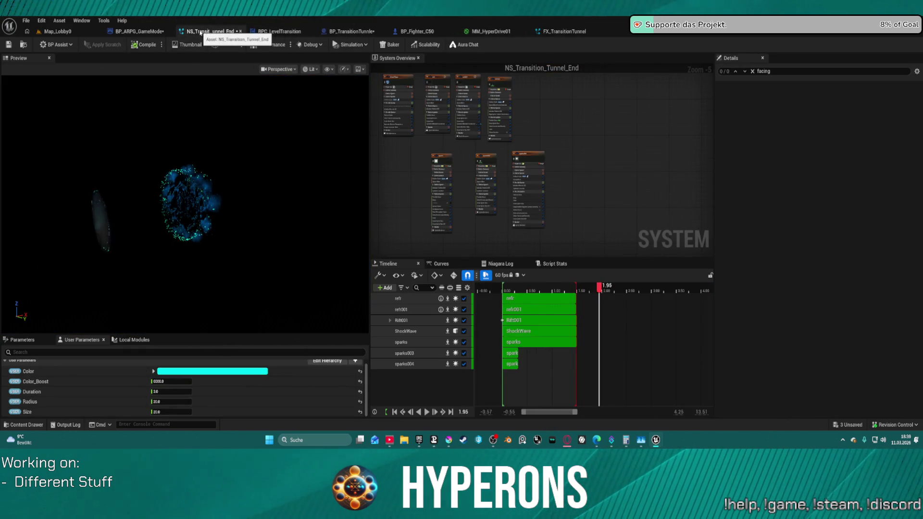
pyautogui.click(138, 32)
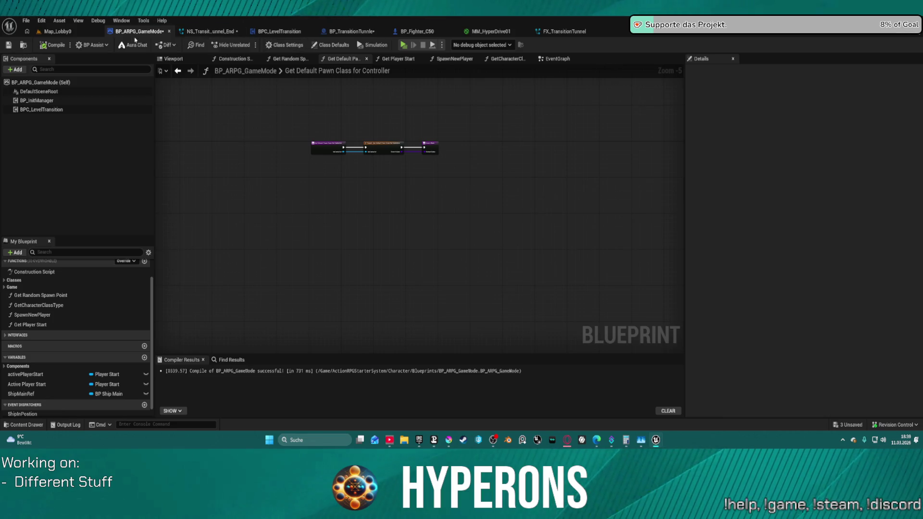
pyautogui.click(65, 33)
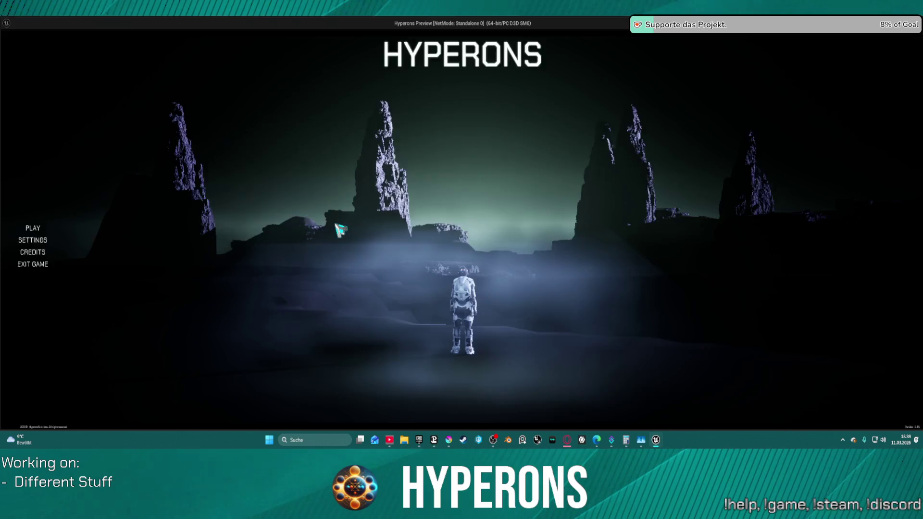
pyautogui.click(71, 227)
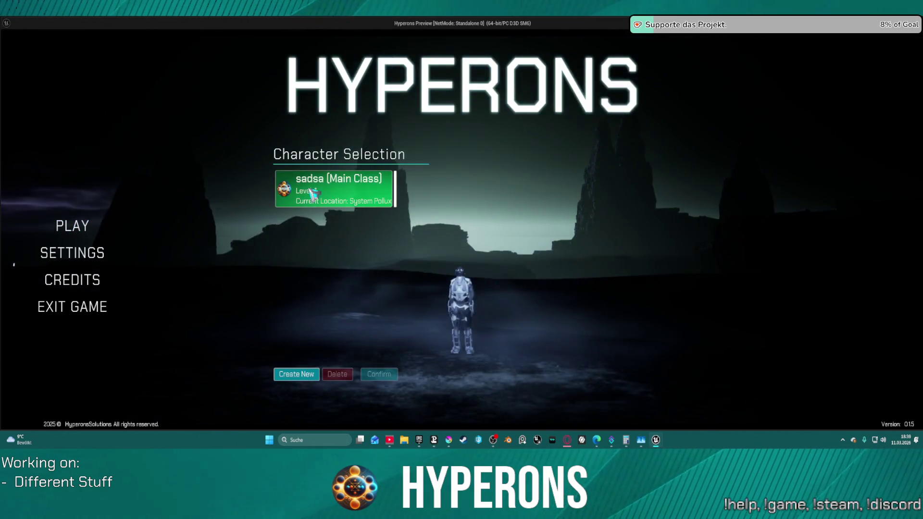
pyautogui.click(365, 195)
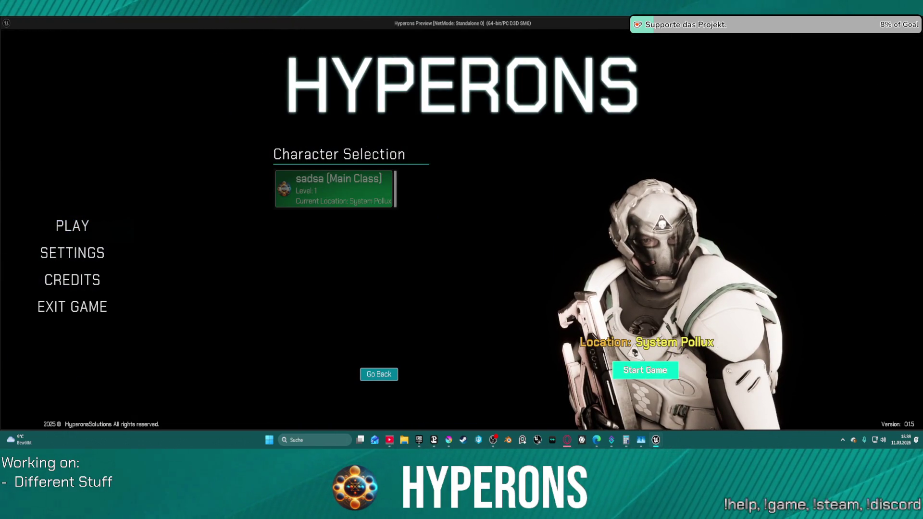
pyautogui.click(646, 370)
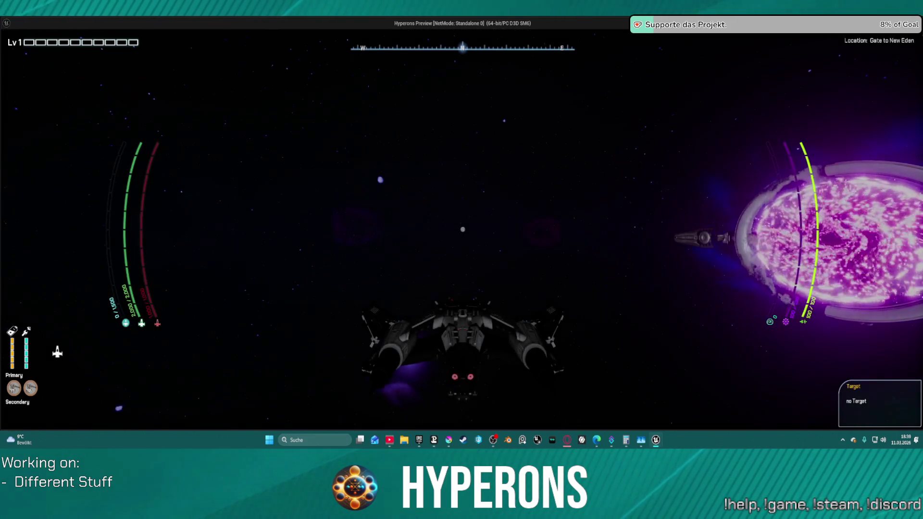
pyautogui.press('w')
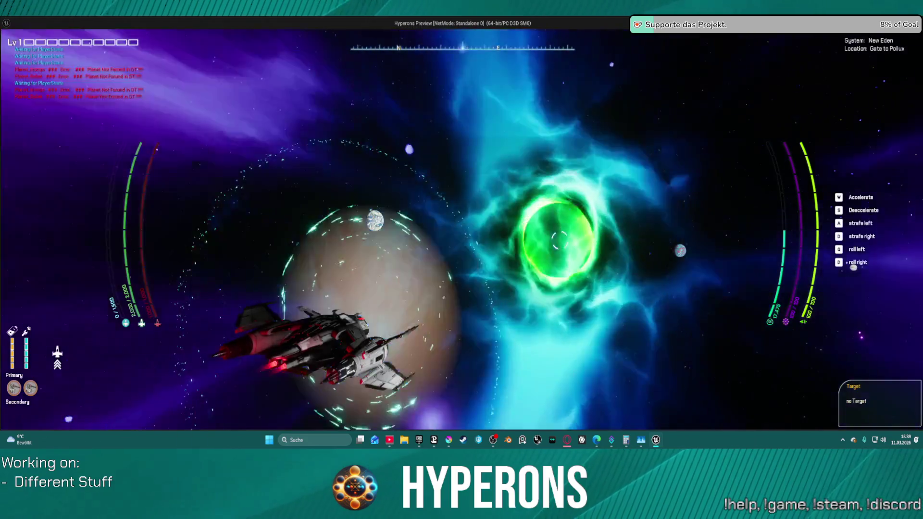
pyautogui.press('Escape')
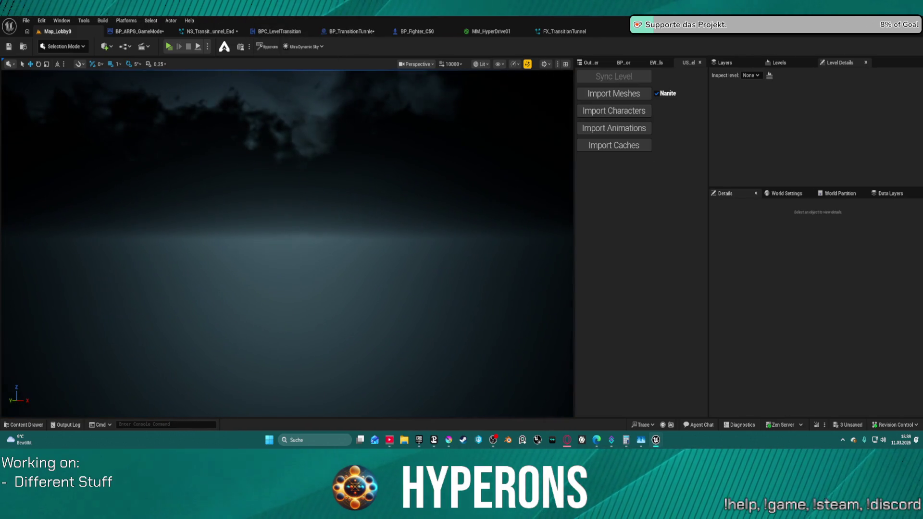
pyautogui.click(143, 31)
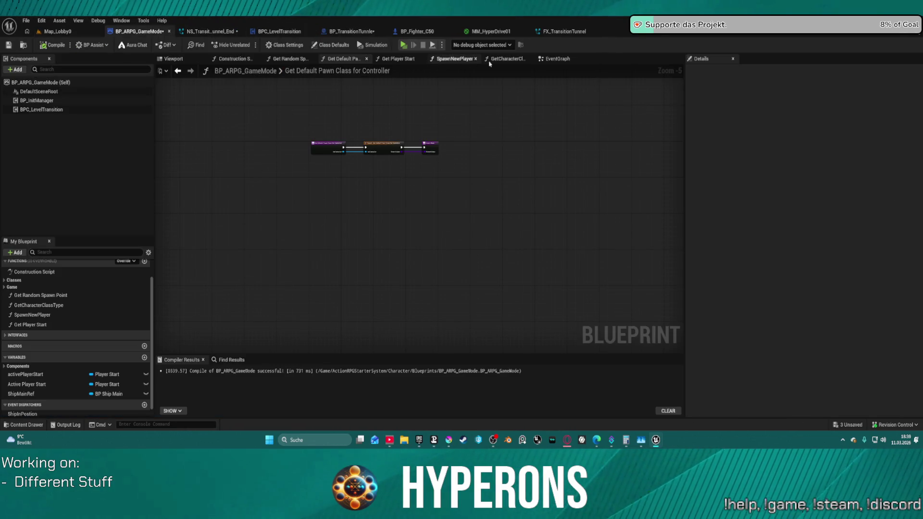
# Delete and restore the Start Camera Fade nodes, moving them lower in the GameMode event graph.
pyautogui.click(557, 60)
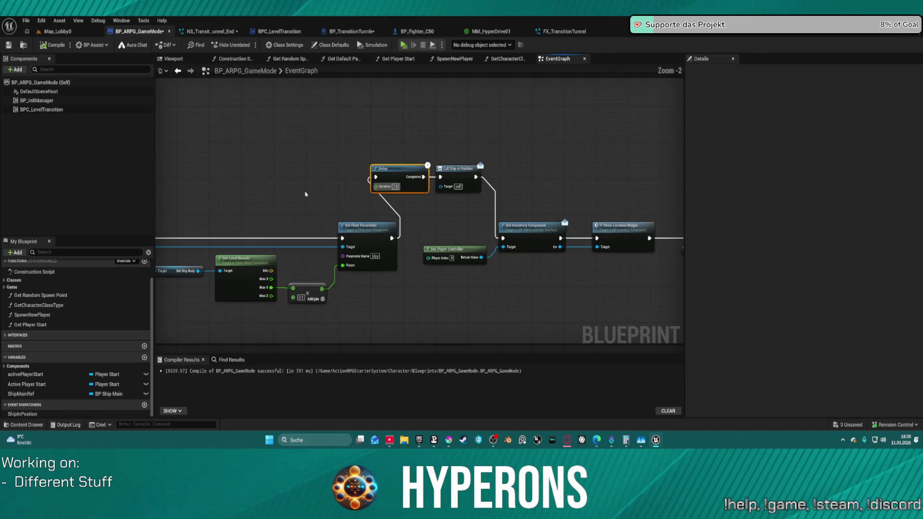
pyautogui.moveTo(567, 154)
pyautogui.mouseDown()
pyautogui.moveTo(604, 165)
pyautogui.moveTo(505, 144)
pyautogui.moveTo(334, 71)
pyautogui.moveTo(473, 63)
pyautogui.mouseUp()
pyautogui.keyDown('ctrl'); pyautogui.click(543, 229); pyautogui.keyUp('ctrl')
pyautogui.press('Delete')
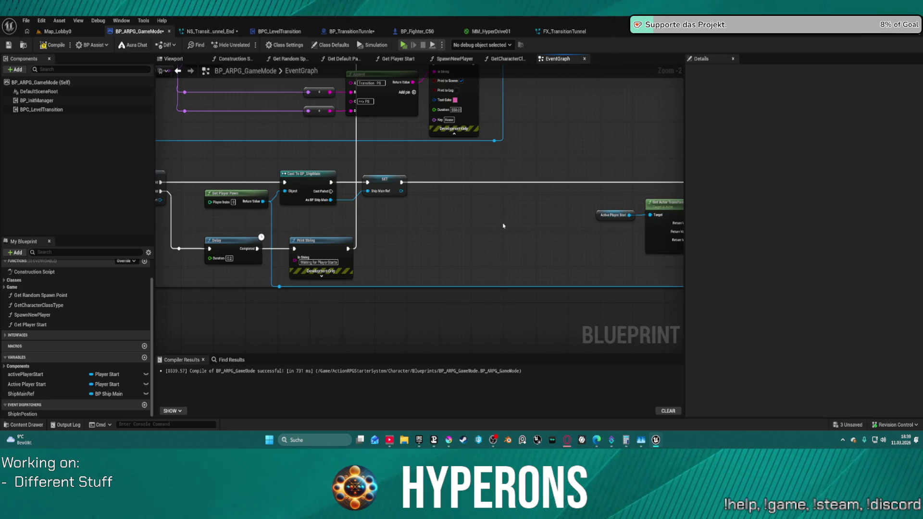
pyautogui.hotkey('ctrl', 'z')
pyautogui.moveTo(548, 184); pyautogui.dragTo(553, 289)
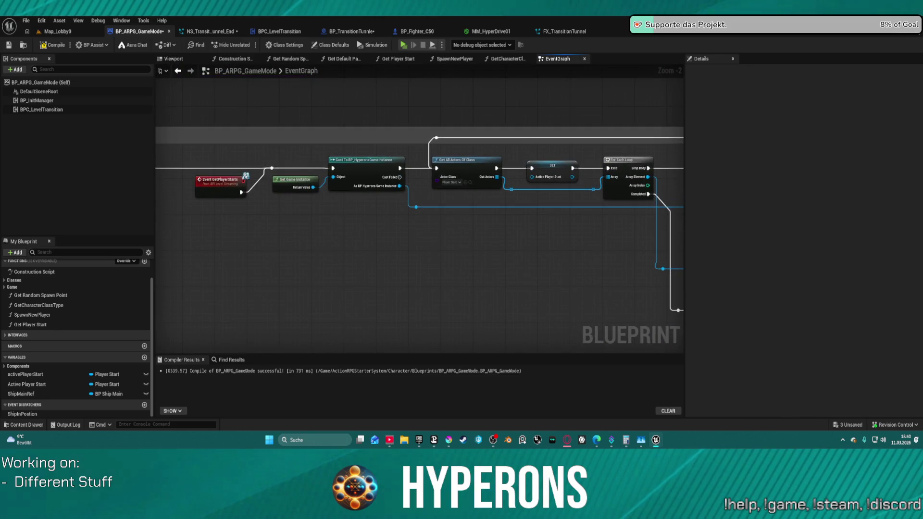
# Review the ship-positioning chain, repositioning Set Float Parameter and checking the Delay duration.
pyautogui.moveTo(264, 158)
pyautogui.mouseDown()
pyautogui.moveTo(274, 311)
pyautogui.moveTo(158, 315)
pyautogui.mouseUp()
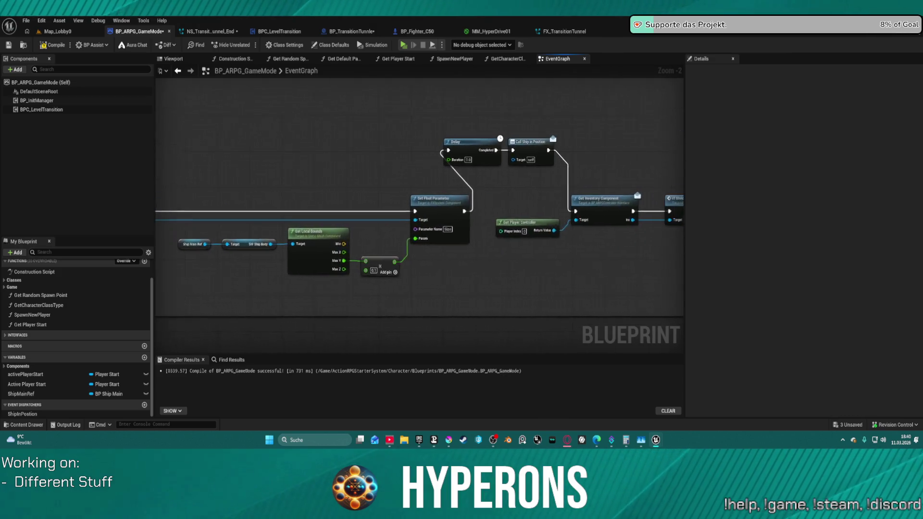
pyautogui.moveTo(306, 276); pyautogui.dragTo(236, 279)
pyautogui.moveTo(579, 268)
pyautogui.mouseDown()
pyautogui.moveTo(175, 254)
pyautogui.moveTo(650, 256)
pyautogui.mouseUp()
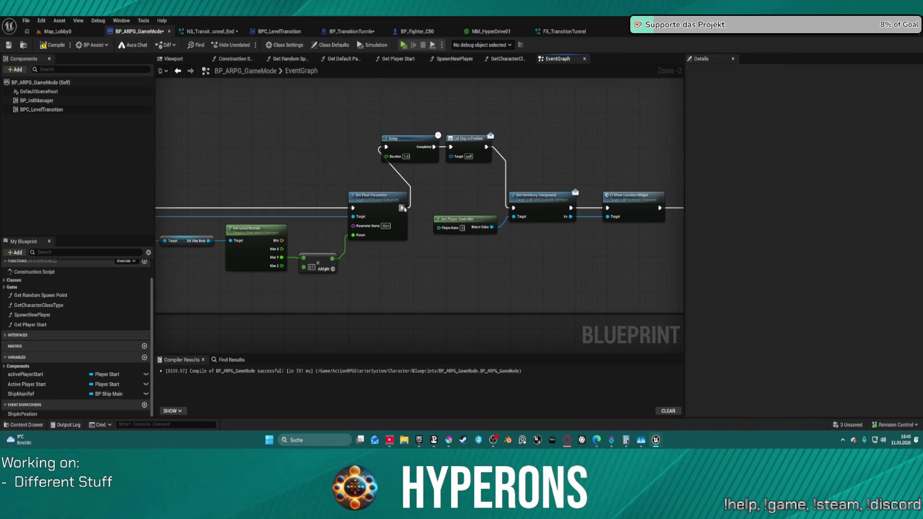
pyautogui.moveTo(386, 199); pyautogui.dragTo(354, 201)
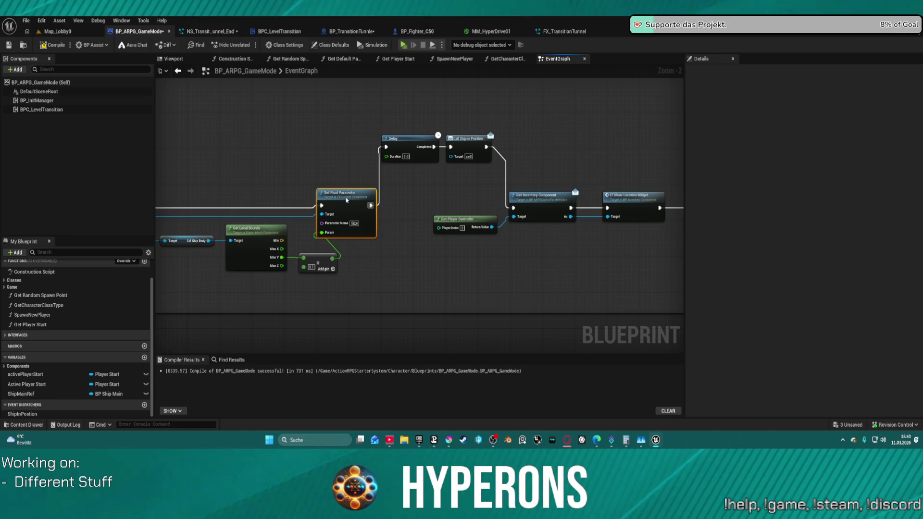
pyautogui.click(406, 157)
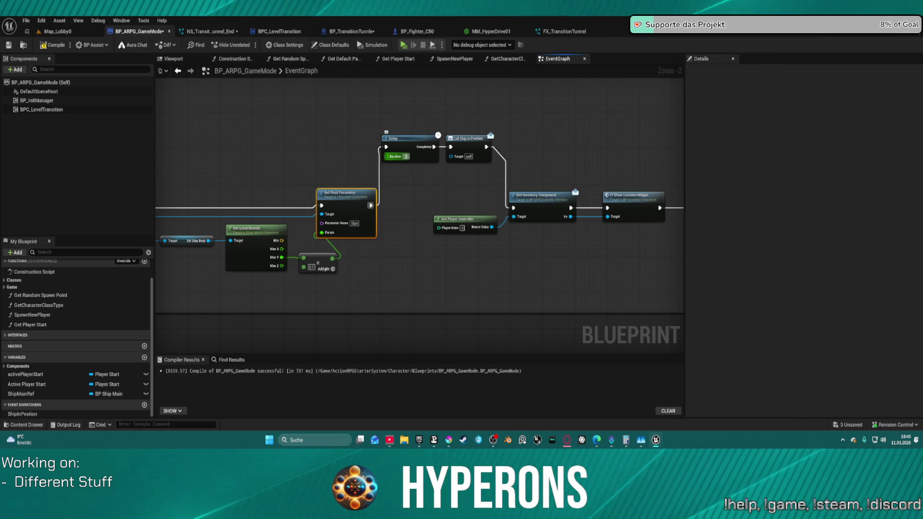
pyautogui.moveTo(418, 197)
pyautogui.mouseDown()
pyautogui.moveTo(308, 183)
pyautogui.moveTo(64, 178)
pyautogui.mouseUp()
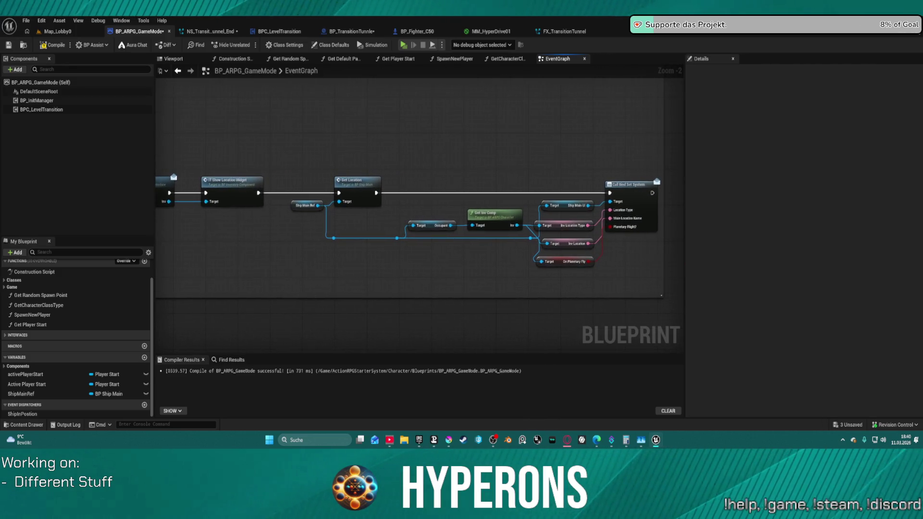
pyautogui.click(366, 186)
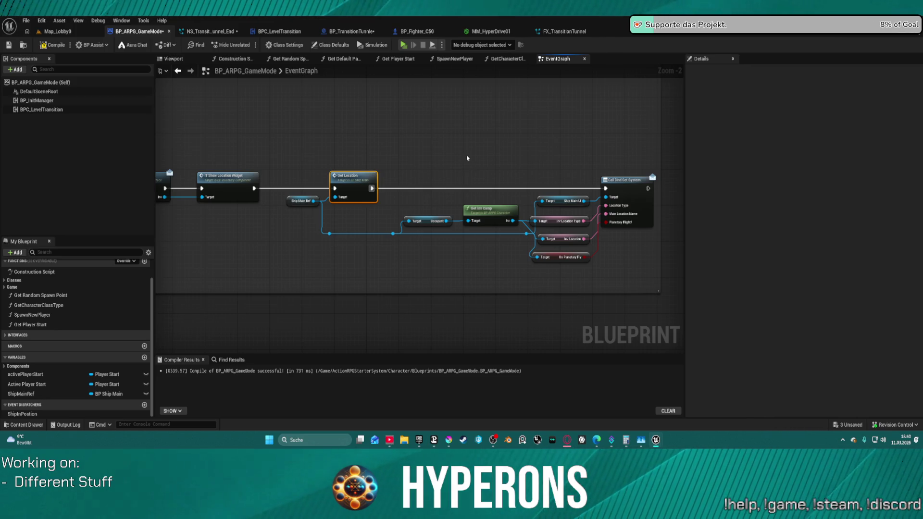
pyautogui.moveTo(366, 113); pyautogui.dragTo(409, 118)
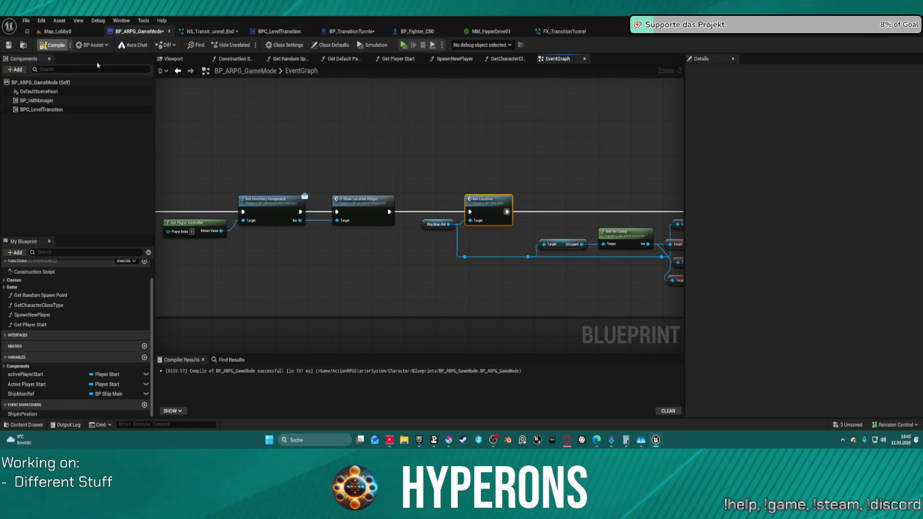
pyautogui.click(281, 32)
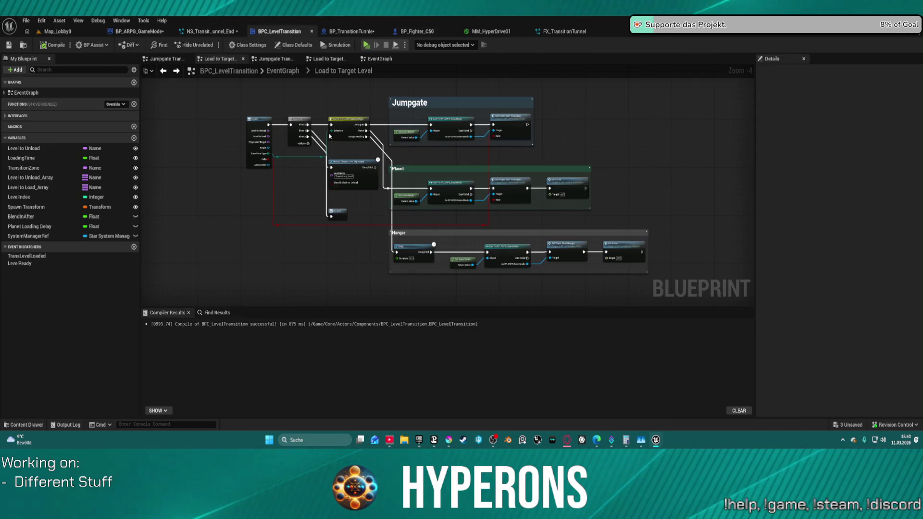
# Open Set Player Start Transition from the Hangar branch and review its ship cast section.
pyautogui.scroll(2, 377, 159)
pyautogui.moveTo(419, 240)
pyautogui.mouseDown()
pyautogui.moveTo(288, 176)
pyautogui.moveTo(330, 273)
pyautogui.mouseUp()
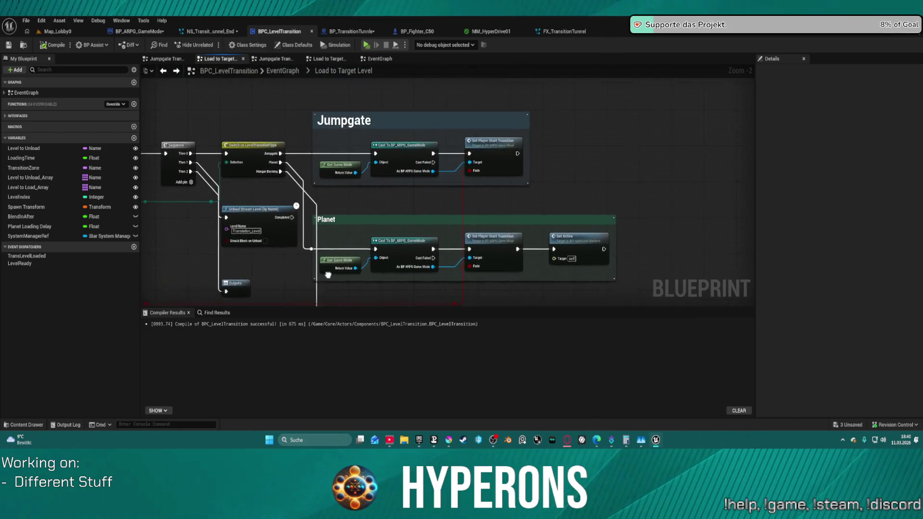
pyautogui.doubleClick(504, 143)
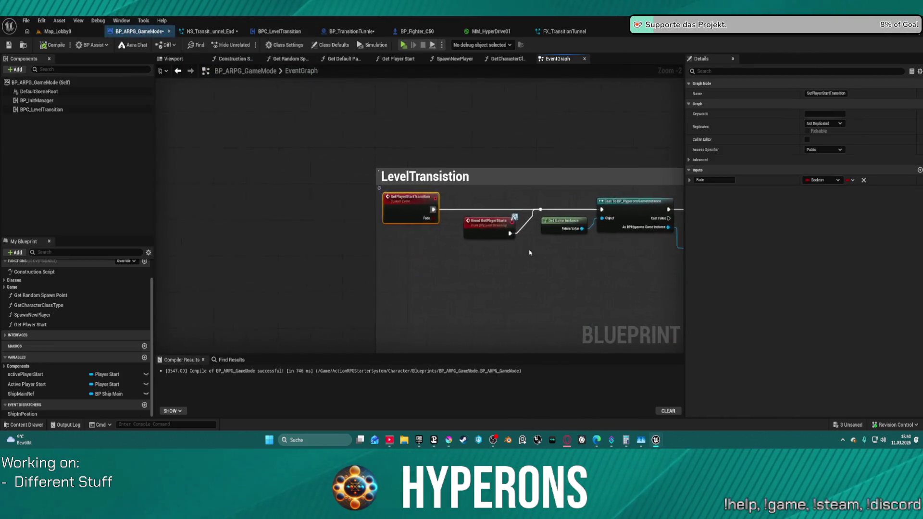
pyautogui.scroll(-1, 490, 221)
pyautogui.moveTo(489, 222)
pyautogui.mouseDown()
pyautogui.moveTo(362, 200)
pyautogui.moveTo(183, 137)
pyautogui.moveTo(157, 164)
pyautogui.moveTo(155, 147)
pyautogui.mouseUp()
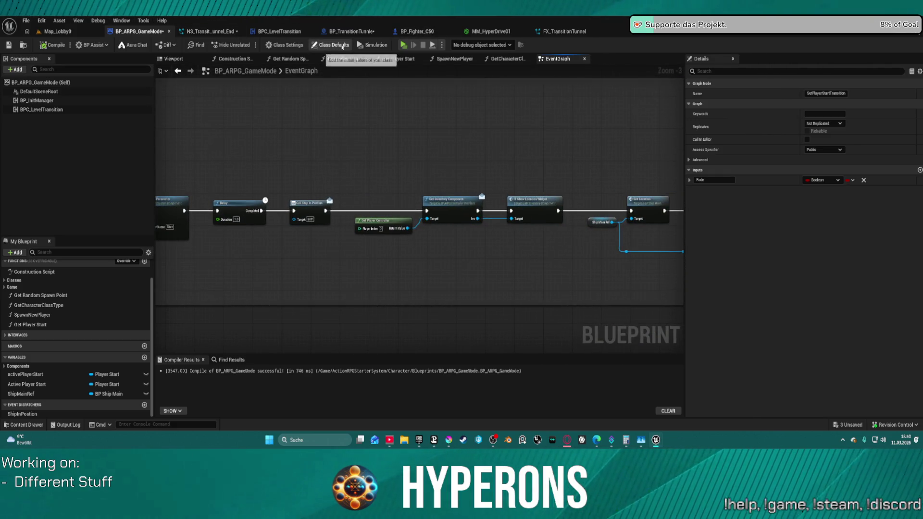
# View the TransitionToLevel events in BPC_LevelTransition's EventGraph, then bring up BP_TransitionTunnle.
pyautogui.click(271, 32)
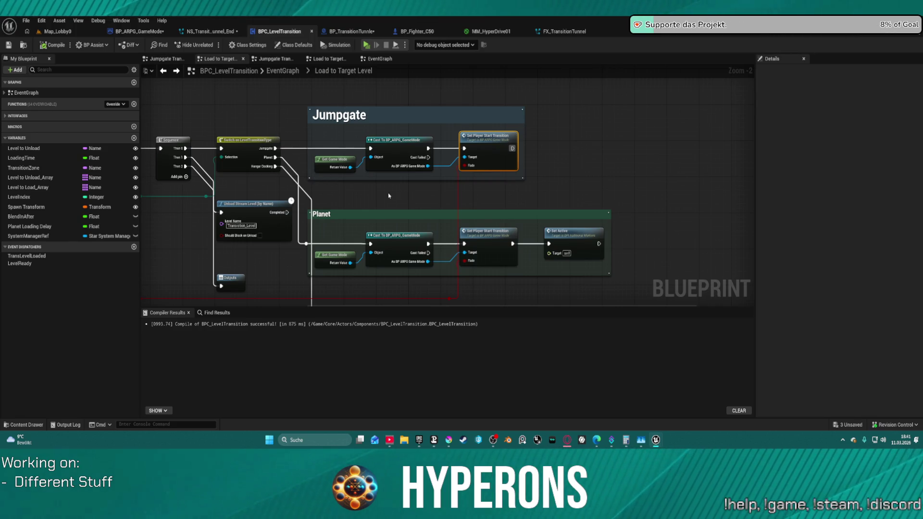
pyautogui.click(166, 59)
pyautogui.click(377, 59)
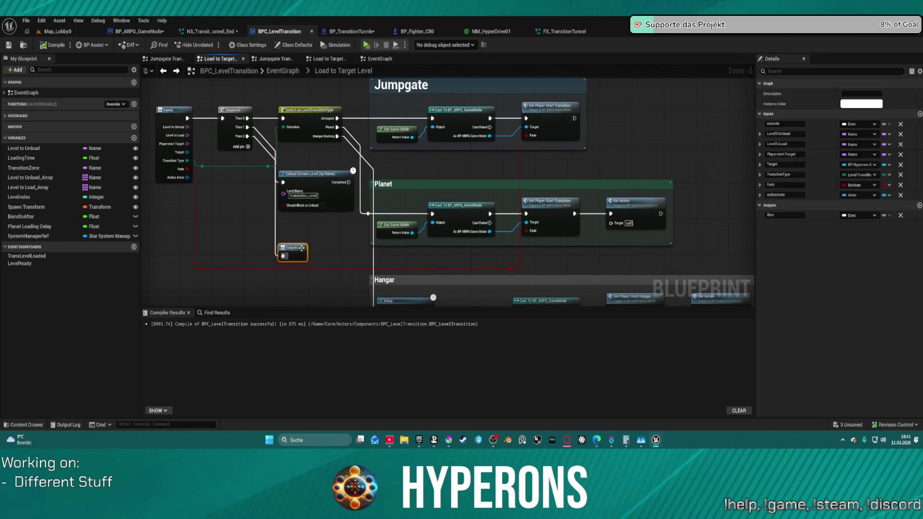
pyautogui.moveTo(649, 165)
pyautogui.mouseDown()
pyautogui.moveTo(406, 157)
pyautogui.moveTo(750, 150)
pyautogui.mouseUp()
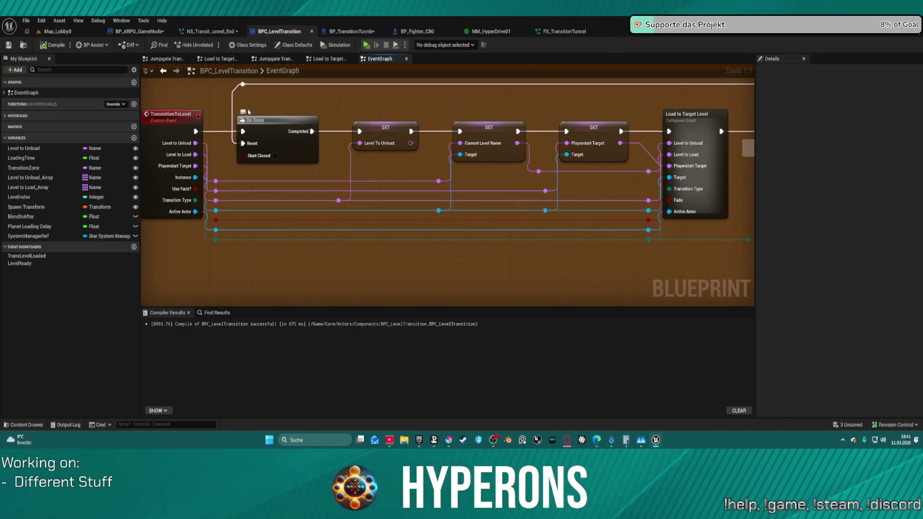
pyautogui.click(351, 32)
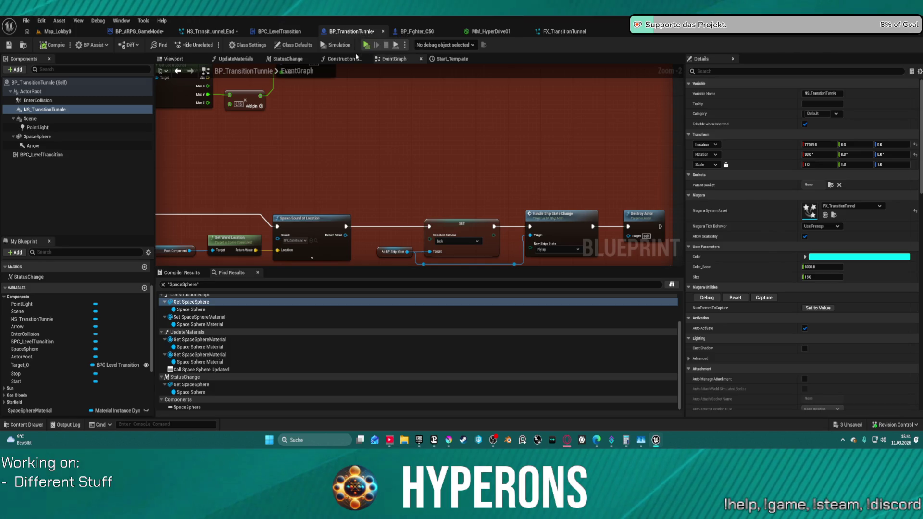
pyautogui.scroll(-5, 376, 161)
pyautogui.scroll(5, 394, 181)
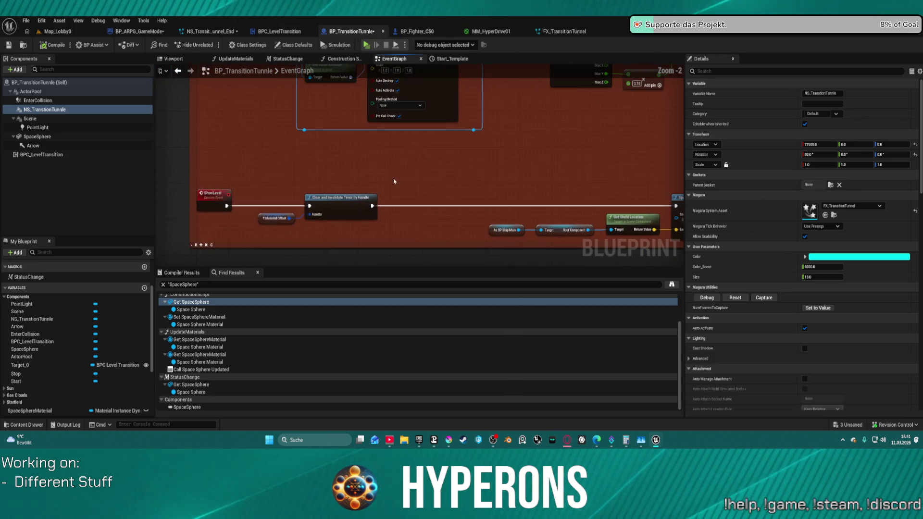
pyautogui.scroll(-2, 479, 173)
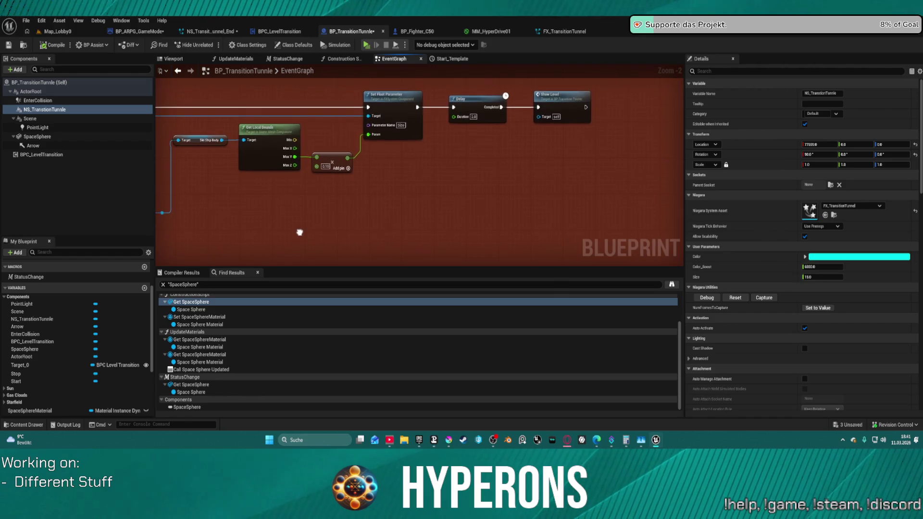
pyautogui.moveTo(575, 264)
pyautogui.mouseDown()
pyautogui.moveTo(587, 312)
pyautogui.moveTo(558, 375)
pyautogui.moveTo(534, 481)
pyautogui.mouseUp()
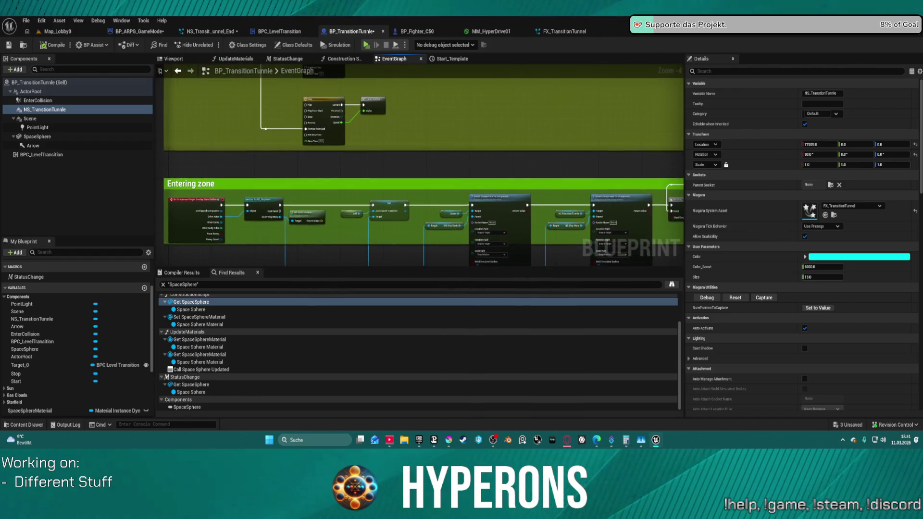
pyautogui.scroll(4, 467, 152)
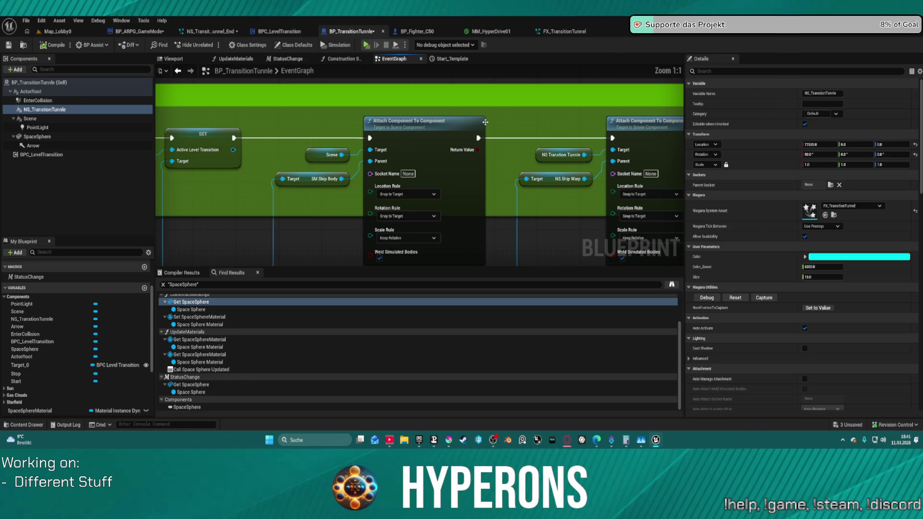
pyautogui.moveTo(490, 186); pyautogui.dragTo(305, 178)
pyautogui.click(370, 152)
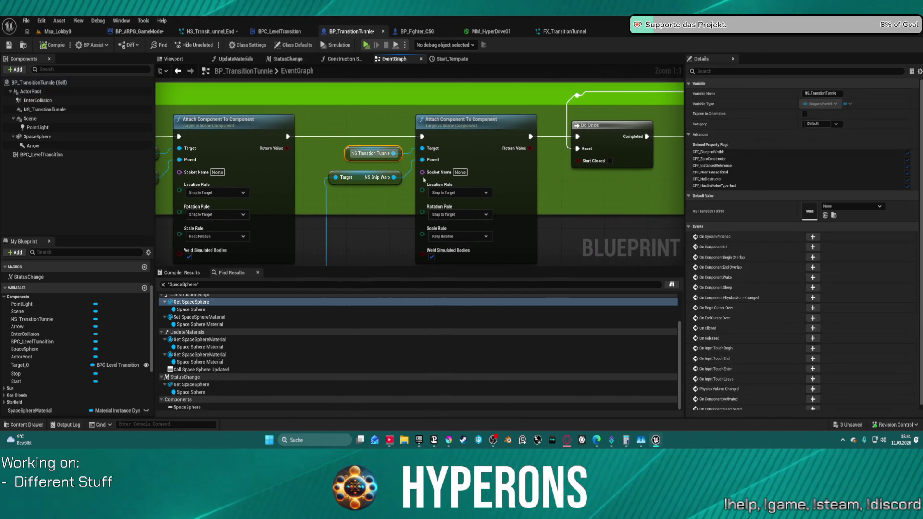
pyautogui.moveTo(586, 187)
pyautogui.mouseDown()
pyautogui.moveTo(439, 167)
pyautogui.moveTo(289, 166)
pyautogui.mouseUp()
pyautogui.scroll(-5, 289, 167)
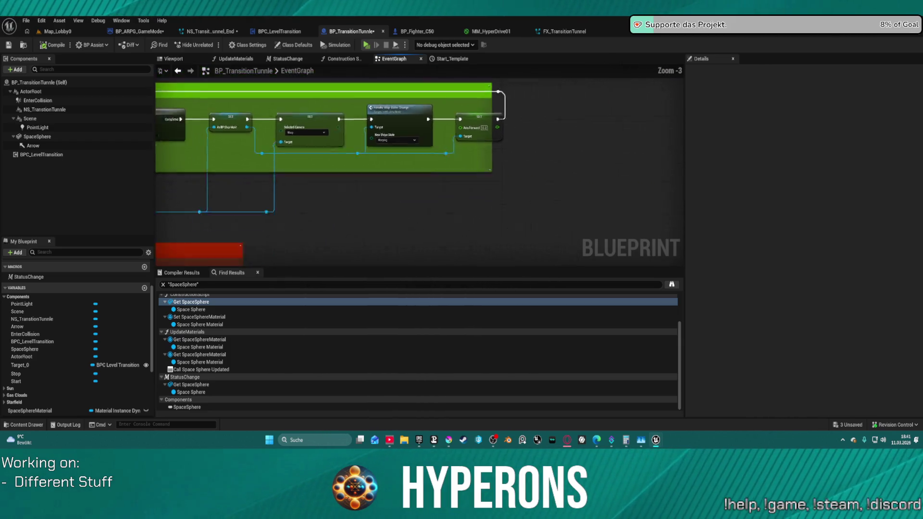
pyautogui.scroll(3, 534, 161)
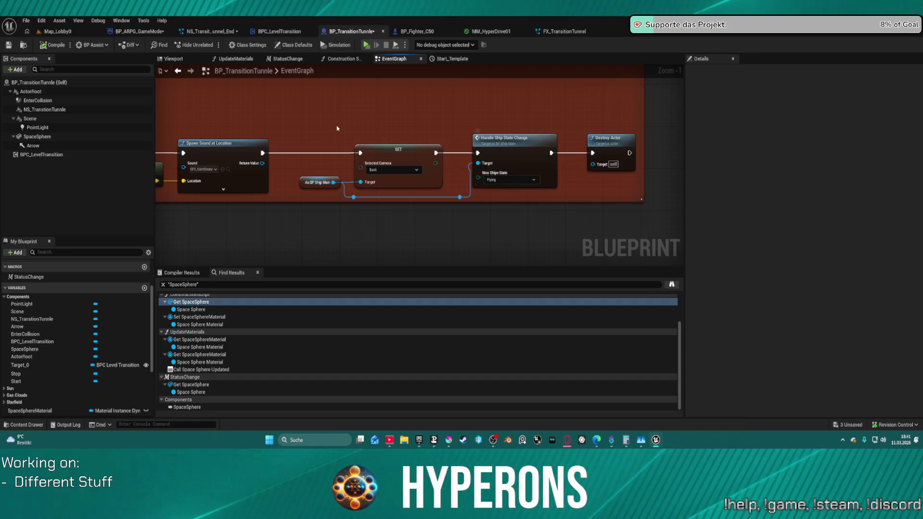
pyautogui.scroll(-3, 533, 161)
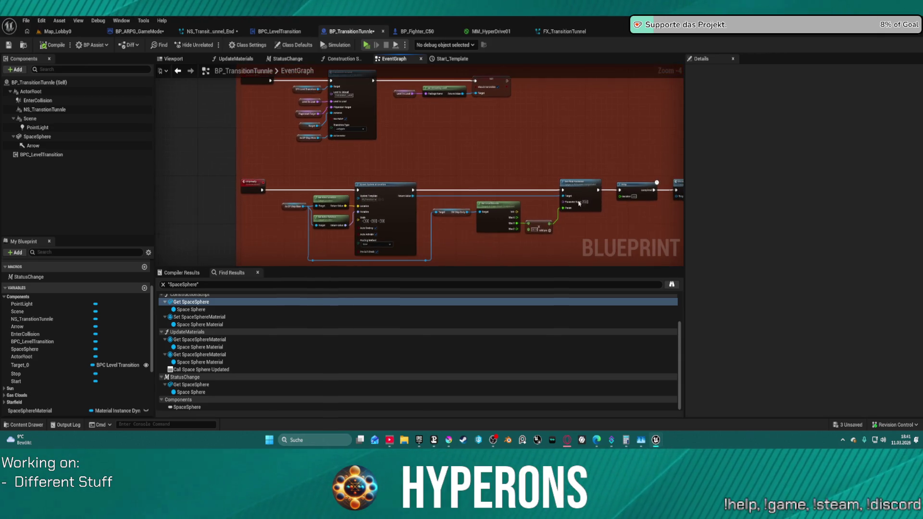
# Inspect the InitEndTransitionLevel event and Entering zone attach nodes around End Transition.
pyautogui.scroll(3, 347, 155)
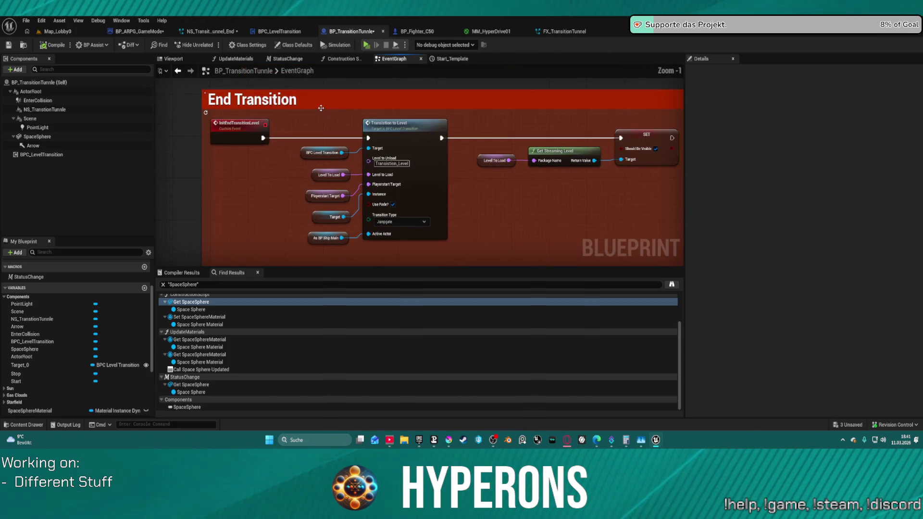
pyautogui.scroll(-1, 334, 118)
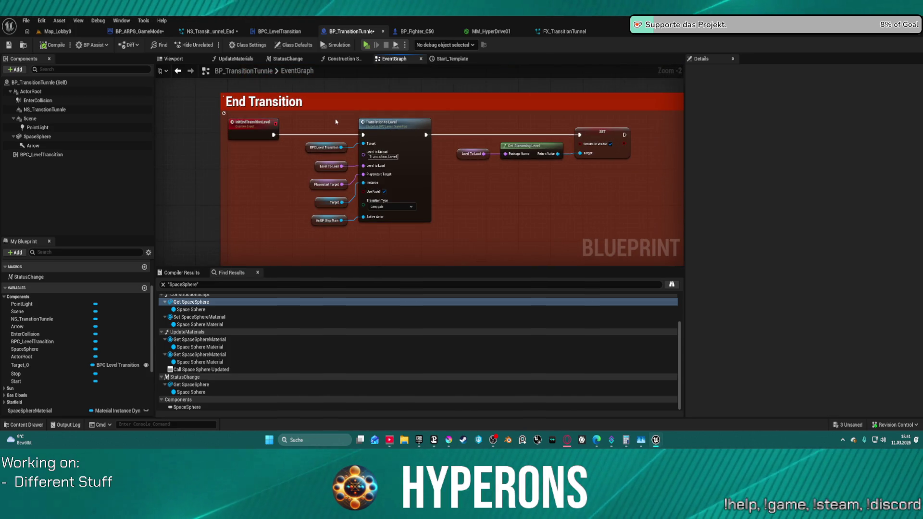
pyautogui.scroll(-4, 429, 151)
pyautogui.moveTo(373, 260)
pyautogui.mouseDown()
pyautogui.moveTo(215, 242)
pyautogui.moveTo(317, 234)
pyautogui.mouseUp()
pyautogui.scroll(3, 317, 235)
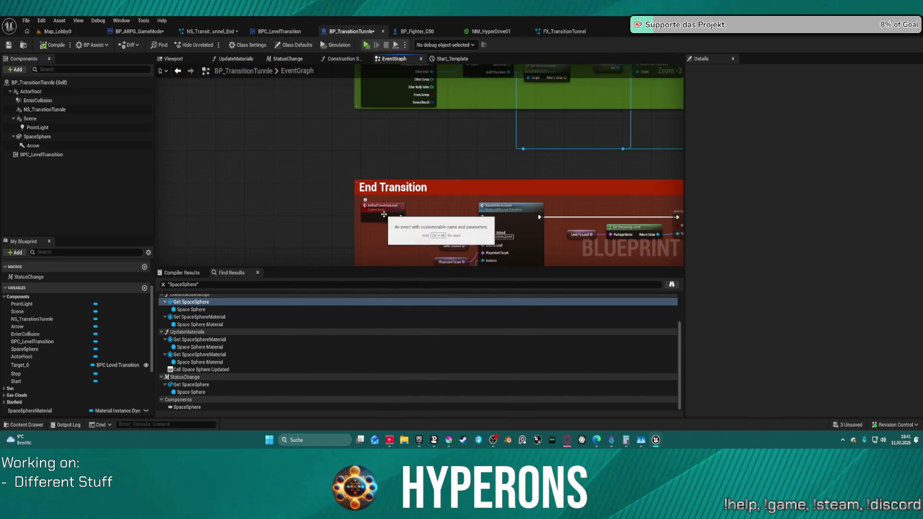
pyautogui.click(385, 214)
pyautogui.moveTo(385, 215)
pyautogui.mouseDown()
pyautogui.moveTo(340, 206)
pyautogui.moveTo(290, 143)
pyautogui.moveTo(256, 125)
pyautogui.mouseUp()
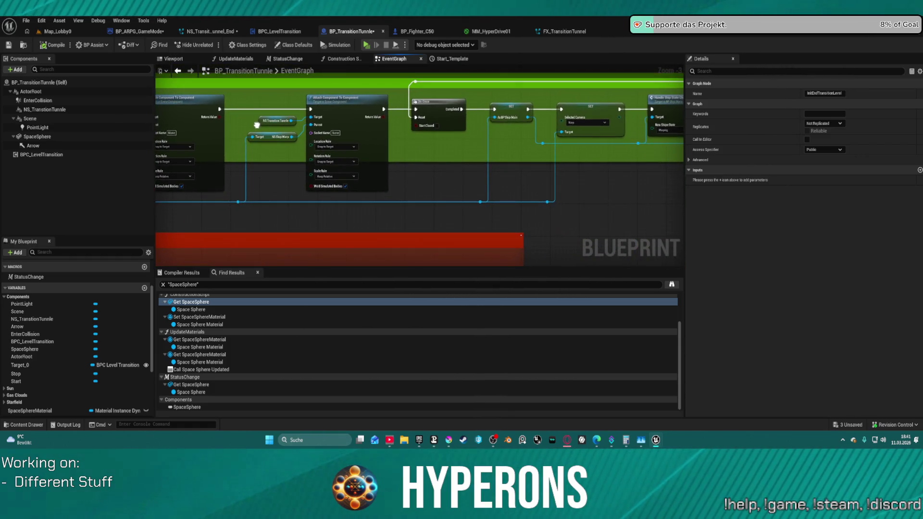
pyautogui.scroll(-3, 257, 125)
pyautogui.scroll(1, 484, 128)
pyautogui.moveTo(433, 205); pyautogui.dragTo(433, 144)
pyautogui.scroll(3, 433, 143)
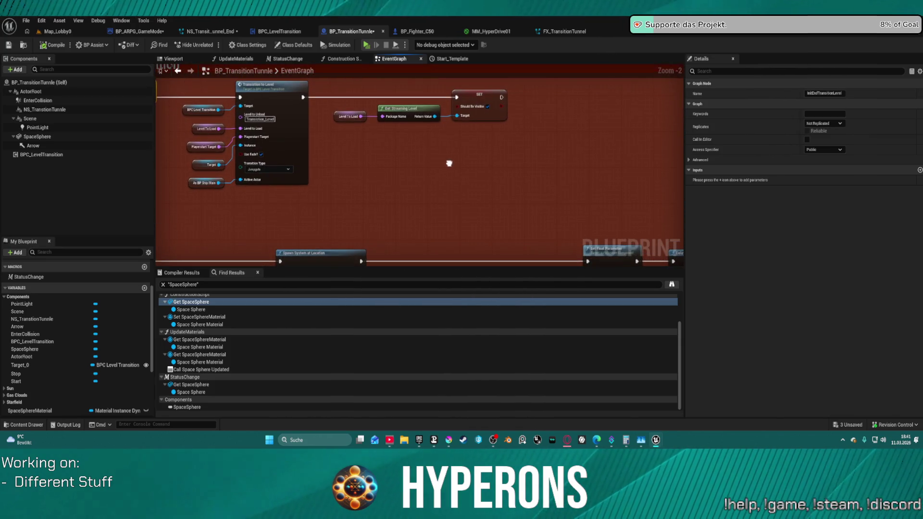
# Wire Set Float Parameter directly into Show Level and park the unused Delay below it.
pyautogui.moveTo(409, 170)
pyautogui.mouseDown()
pyautogui.moveTo(532, 114)
pyautogui.moveTo(526, 93)
pyautogui.moveTo(500, 95)
pyautogui.mouseUp()
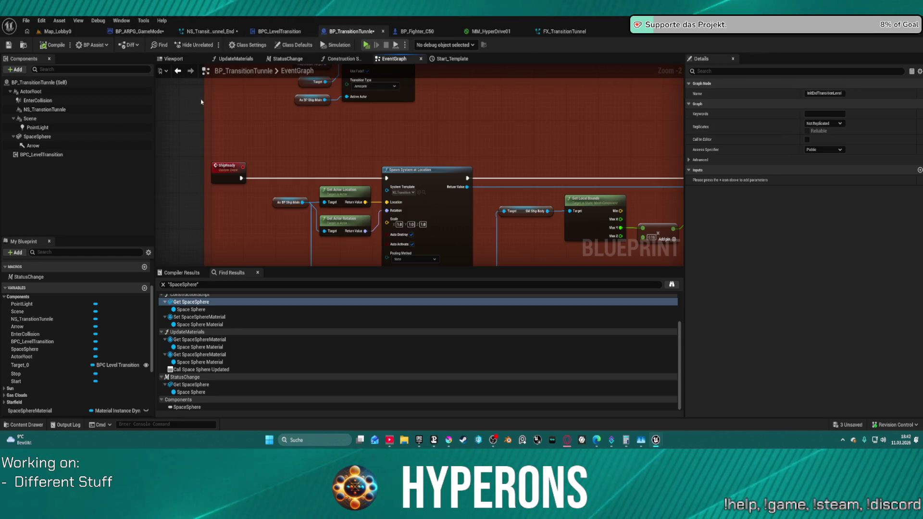
pyautogui.moveTo(574, 174)
pyautogui.mouseDown()
pyautogui.moveTo(439, 91)
pyautogui.moveTo(395, 91)
pyautogui.moveTo(323, 117)
pyautogui.moveTo(336, 147)
pyautogui.moveTo(351, 152)
pyautogui.moveTo(338, 127)
pyautogui.moveTo(287, 121)
pyautogui.mouseUp()
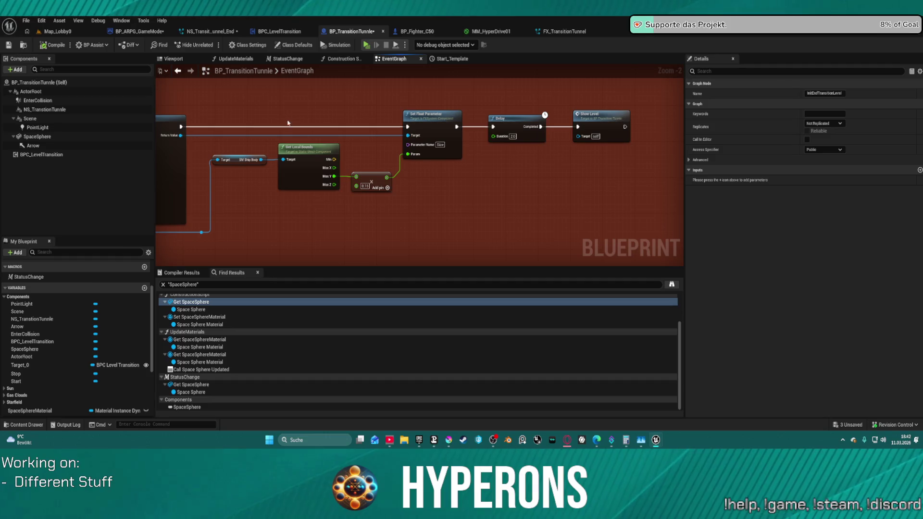
pyautogui.moveTo(458, 127); pyautogui.dragTo(503, 128)
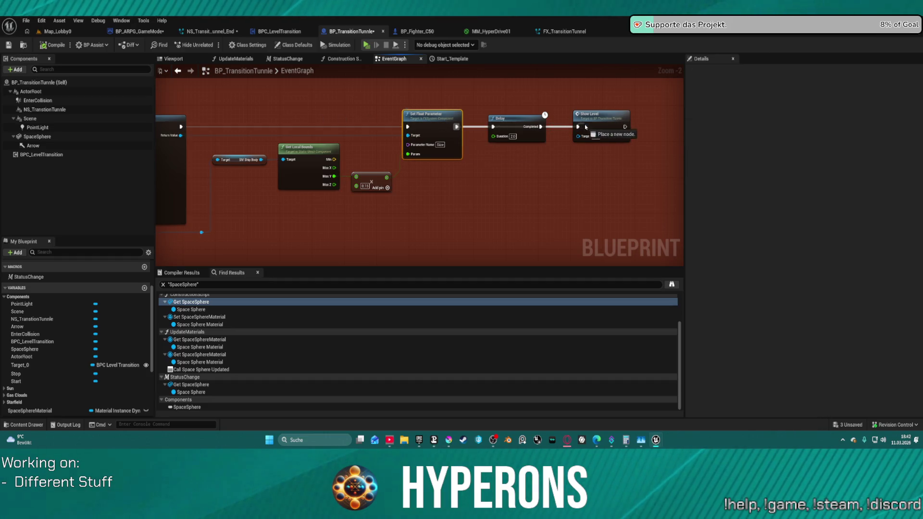
pyautogui.moveTo(579, 129); pyautogui.dragTo(578, 128)
pyautogui.moveTo(524, 115)
pyautogui.mouseDown()
pyautogui.moveTo(534, 181)
pyautogui.moveTo(598, 153)
pyautogui.mouseUp()
pyautogui.scroll(-2, 518, 149)
pyautogui.moveTo(518, 149)
pyautogui.mouseDown()
pyautogui.moveTo(585, 96)
pyautogui.moveTo(581, 113)
pyautogui.mouseUp()
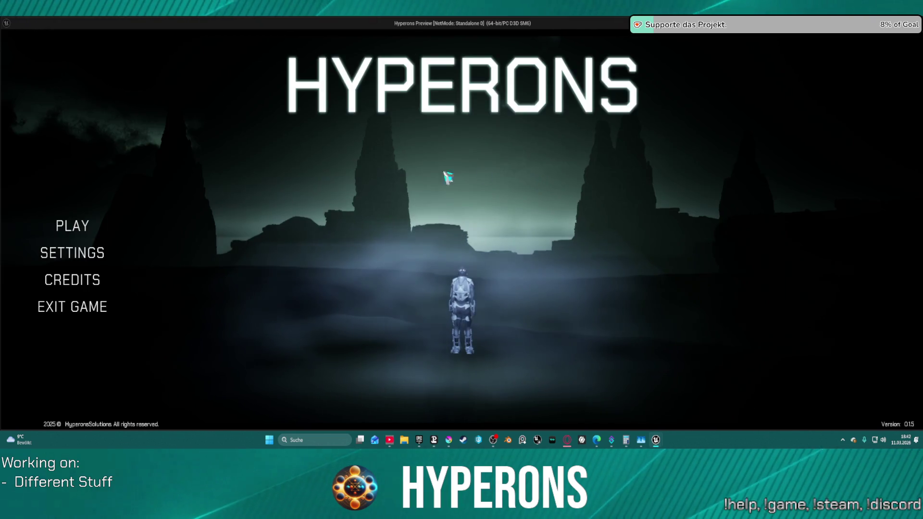
# Pick the existing character and start the game, arriving in space at Gate to Pollux.
pyautogui.click(77, 224)
pyautogui.click(303, 190)
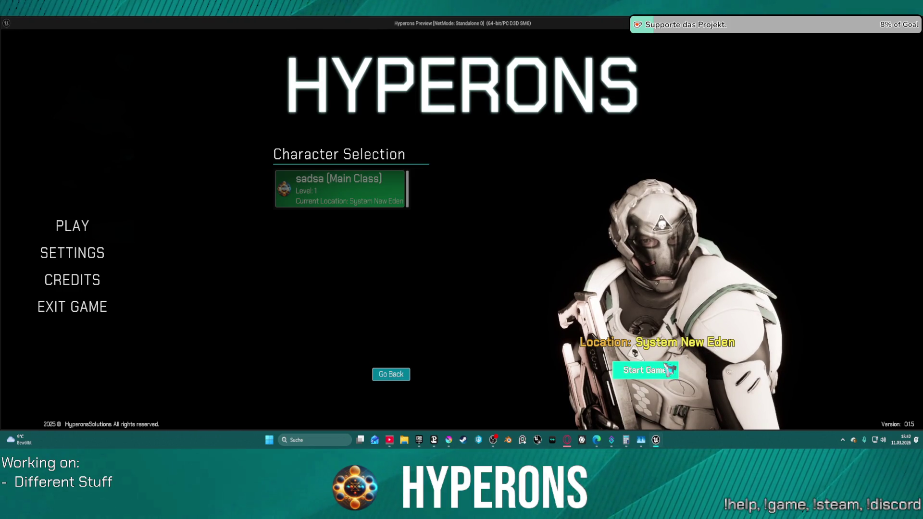
pyautogui.click(645, 370)
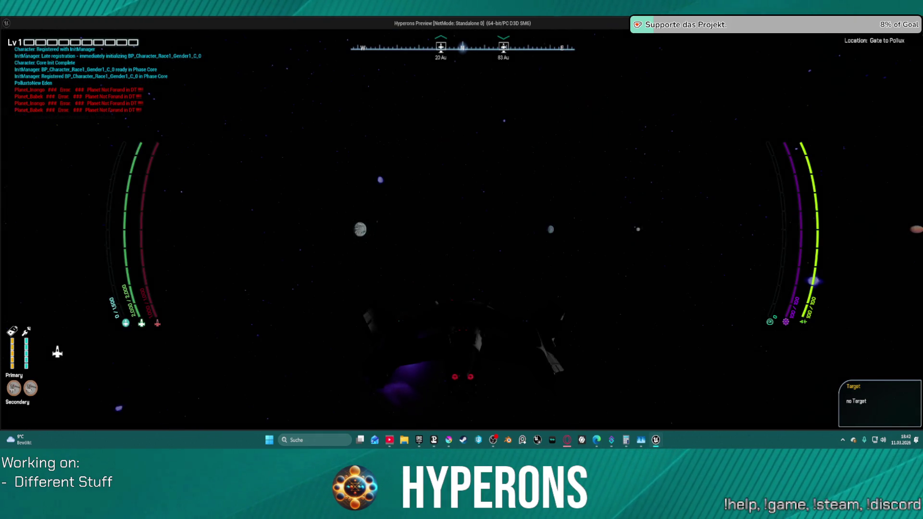
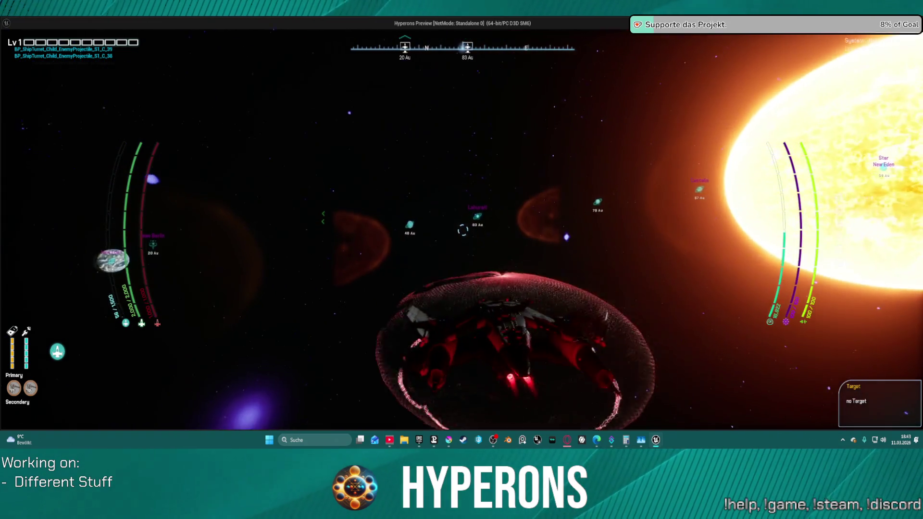
# Leave the game preview and bring up the NS_Transition_Tunnel_End effect from FX_TransitionTunnel.
pyautogui.hotkey('alt', 'Tab')
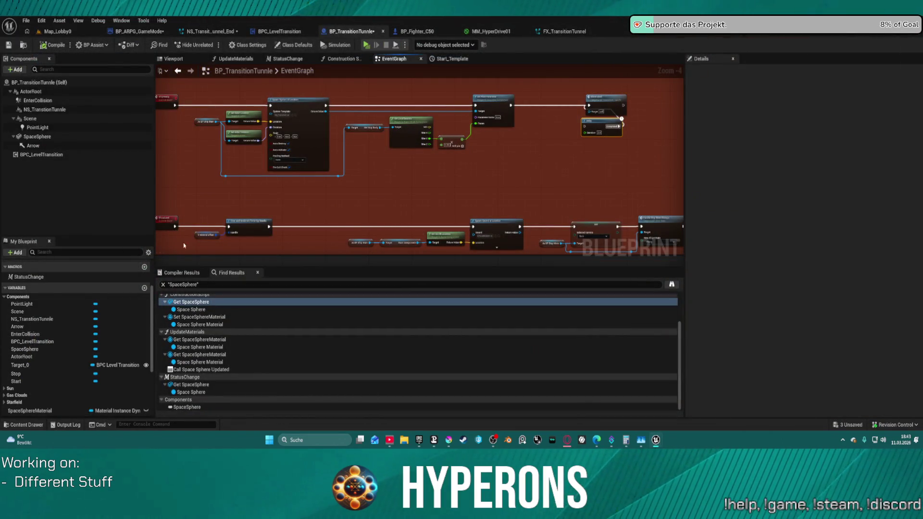
pyautogui.moveTo(477, 214)
pyautogui.mouseDown()
pyautogui.moveTo(481, 192)
pyautogui.moveTo(486, 199)
pyautogui.mouseUp()
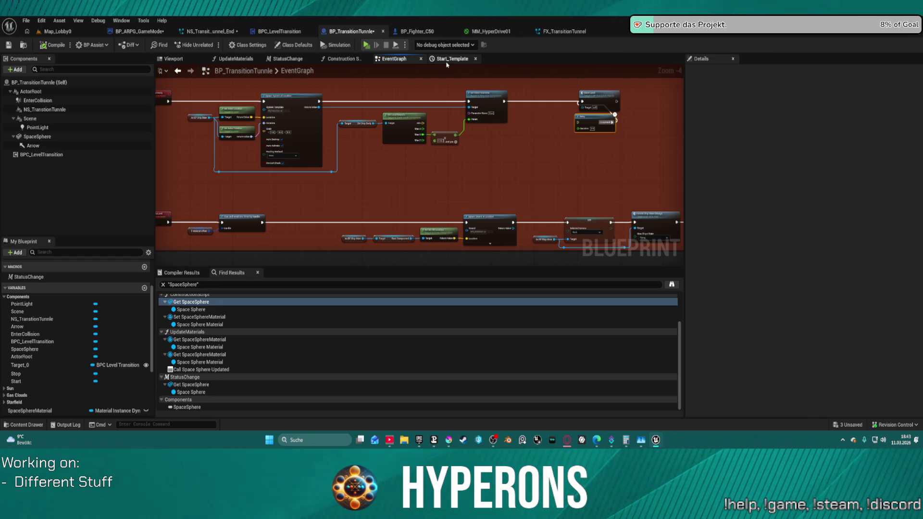
pyautogui.scroll(-4, 473, 120)
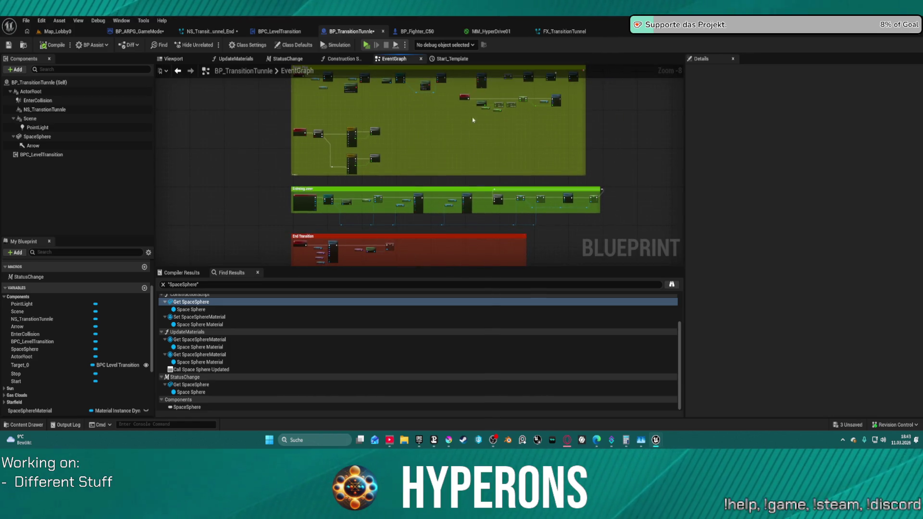
pyautogui.click(570, 32)
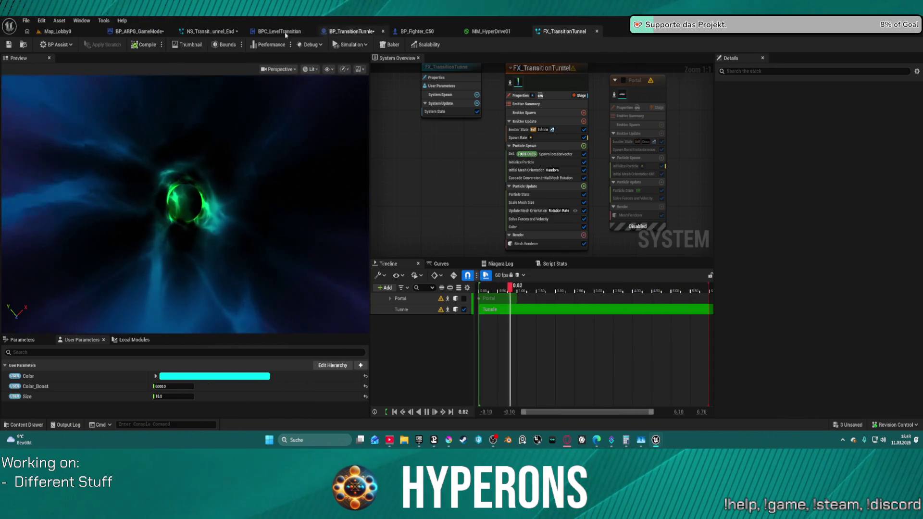
pyautogui.click(211, 31)
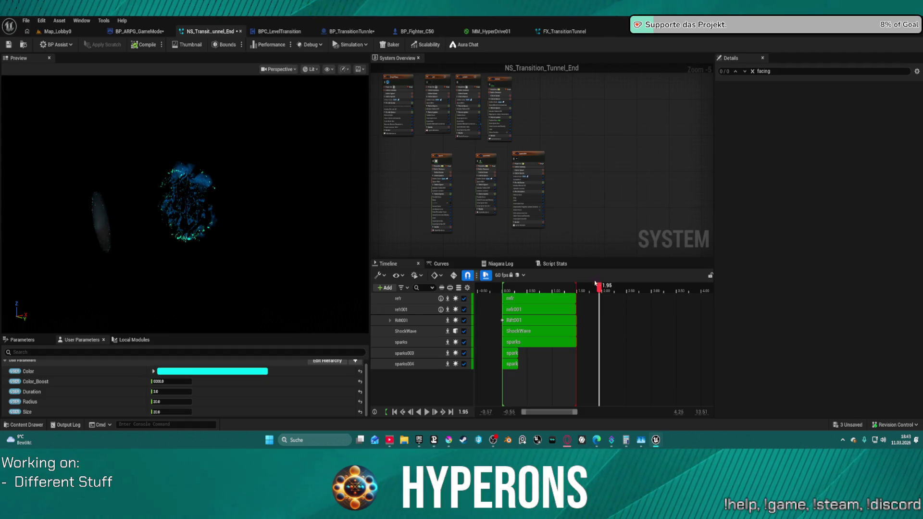
# Select the Rift001 emitter and move an Offset Position X curve key earlier and lower.
pyautogui.moveTo(600, 289)
pyautogui.mouseDown()
pyautogui.moveTo(507, 290)
pyautogui.moveTo(599, 295)
pyautogui.moveTo(512, 302)
pyautogui.moveTo(567, 308)
pyautogui.moveTo(556, 310)
pyautogui.mouseUp()
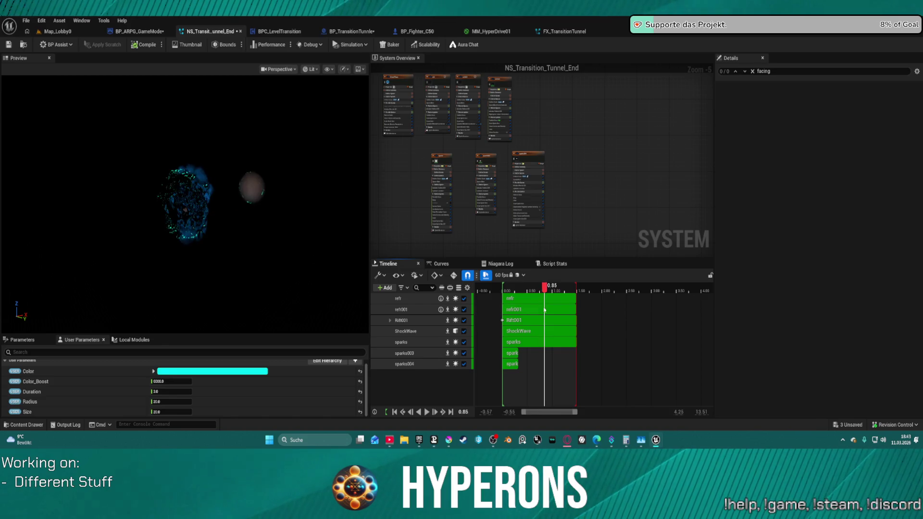
pyautogui.click(535, 322)
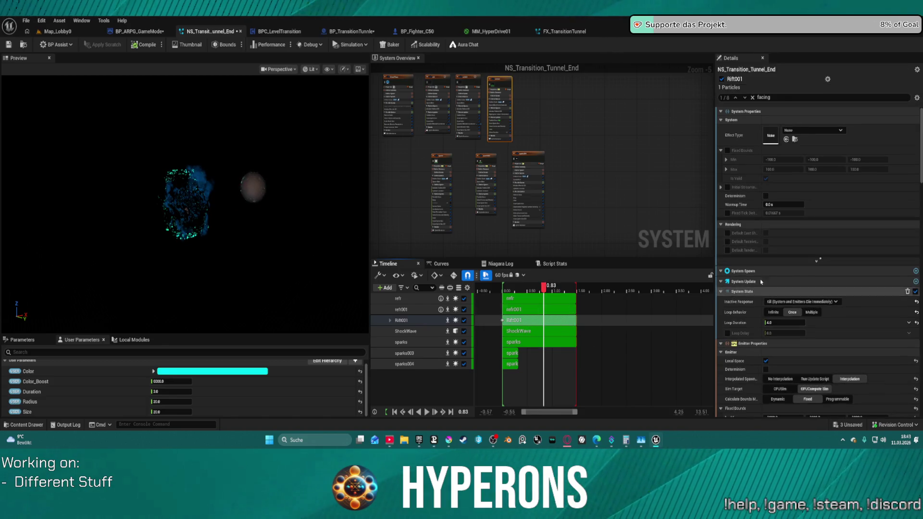
pyautogui.scroll(-5, 826, 313)
pyautogui.scroll(-10, 826, 313)
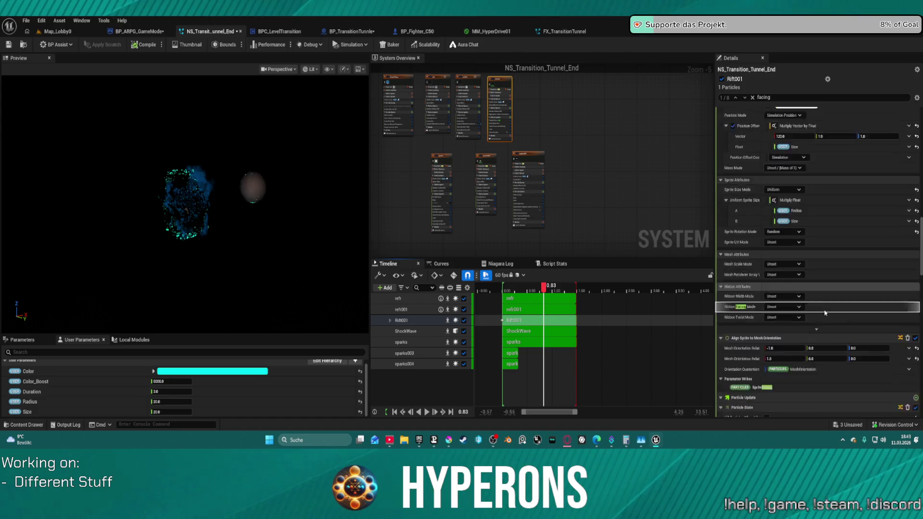
pyautogui.scroll(-10, 834, 320)
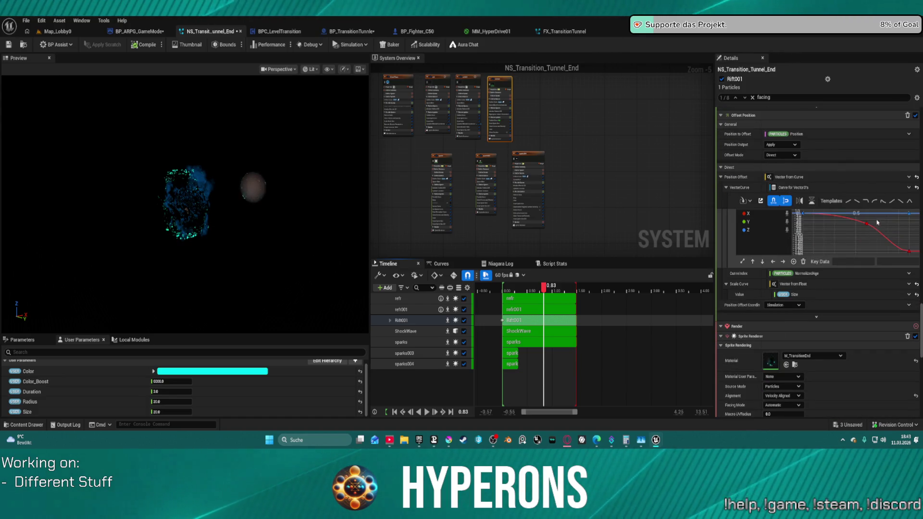
pyautogui.moveTo(861, 229); pyautogui.dragTo(840, 235)
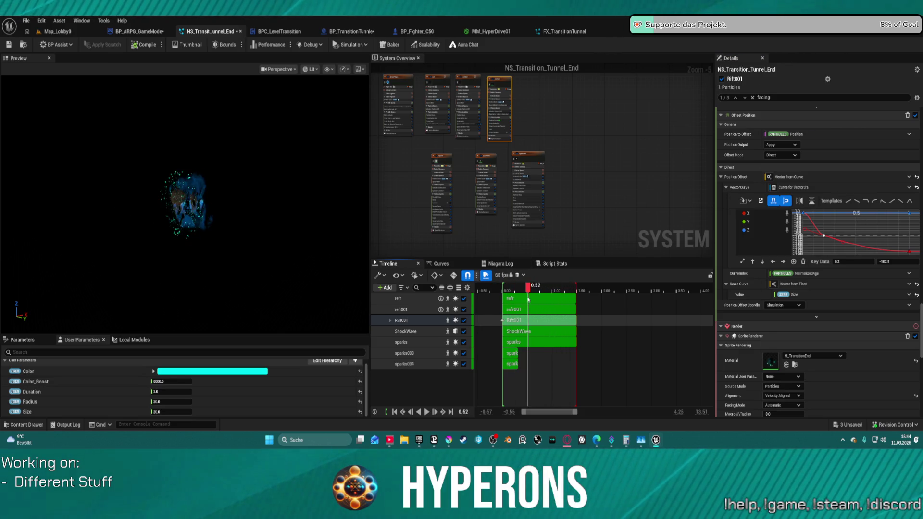
# Settle the last X curve key at about 0.5, -50 while scrubbing, then return to Map_Lobby0.
pyautogui.moveTo(552, 295)
pyautogui.mouseDown()
pyautogui.moveTo(512, 296)
pyautogui.moveTo(521, 297)
pyautogui.mouseUp()
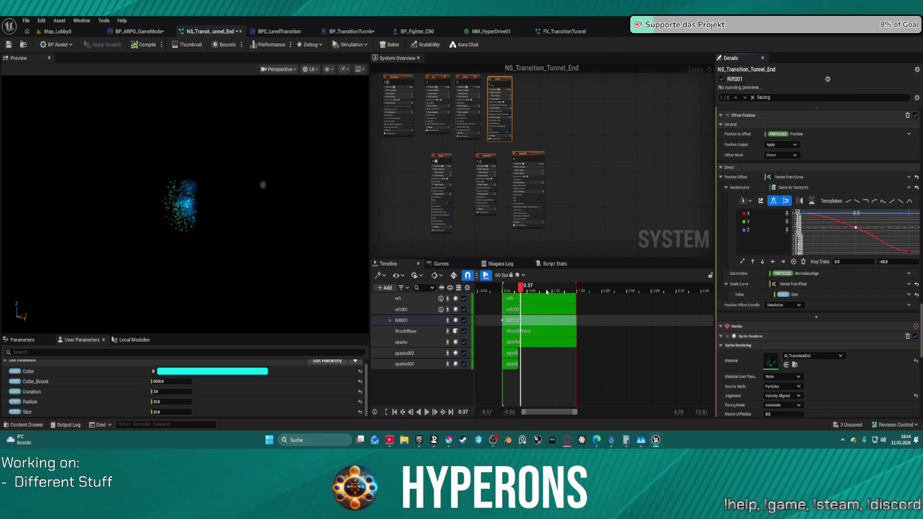
pyautogui.moveTo(531, 289)
pyautogui.mouseDown()
pyautogui.moveTo(630, 289)
pyautogui.moveTo(505, 289)
pyautogui.moveTo(594, 291)
pyautogui.moveTo(505, 291)
pyautogui.moveTo(509, 306)
pyautogui.mouseUp()
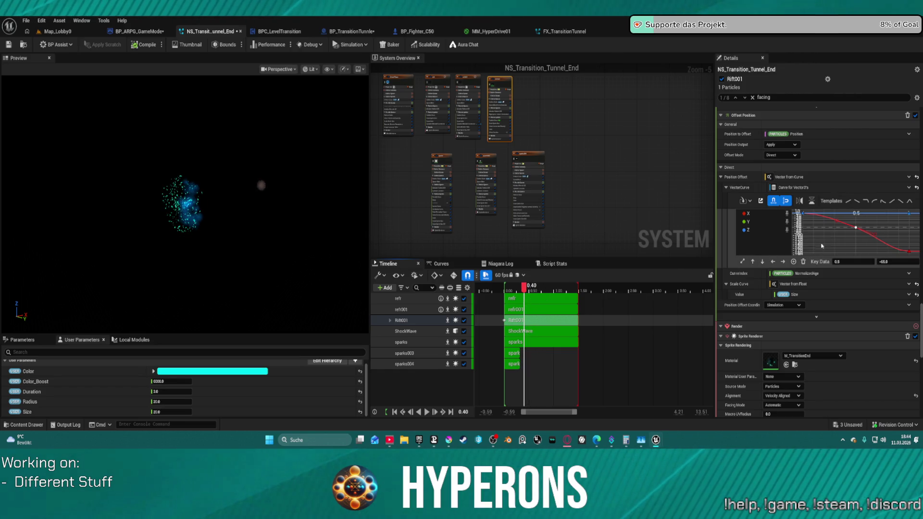
pyautogui.moveTo(857, 232); pyautogui.dragTo(877, 226)
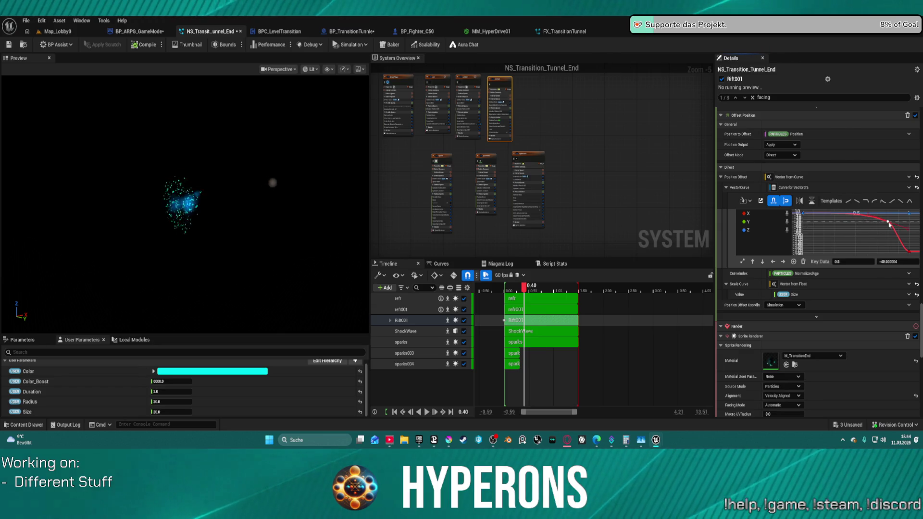
pyautogui.moveTo(524, 289); pyautogui.dragTo(522, 290)
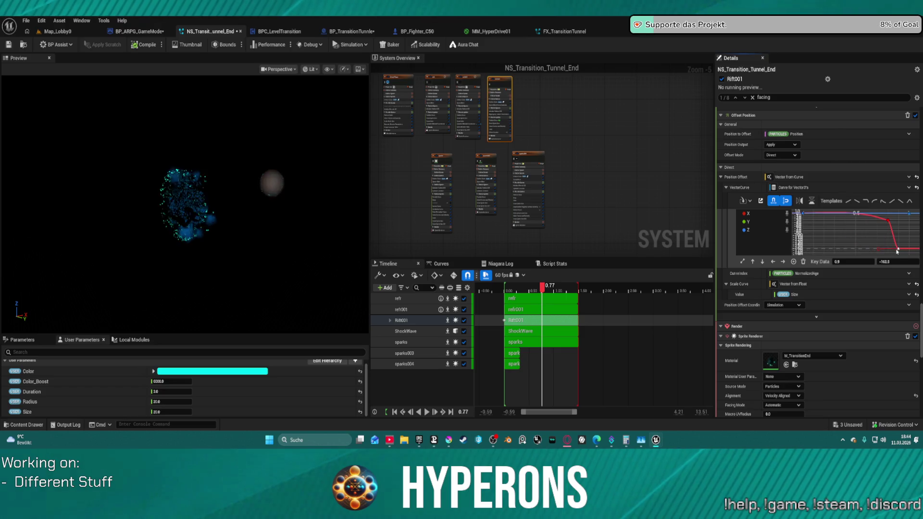
pyautogui.moveTo(889, 222); pyautogui.dragTo(856, 226)
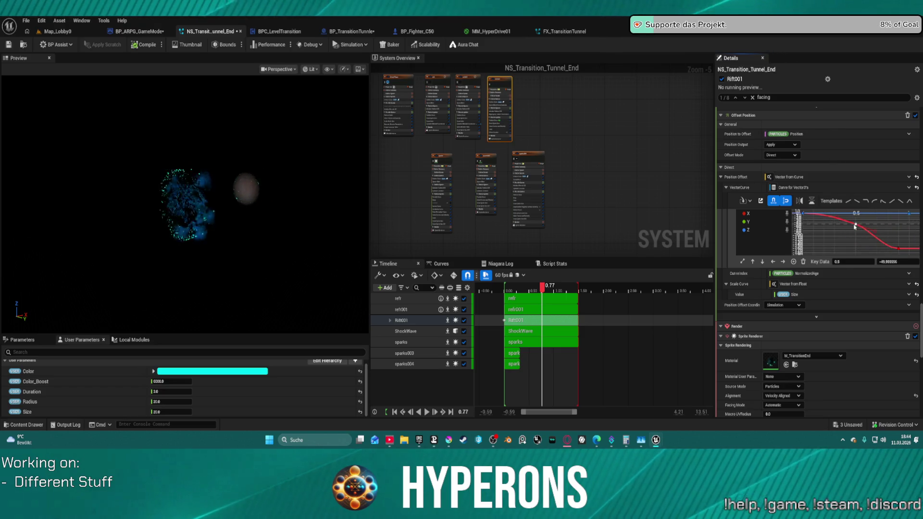
pyautogui.click(57, 32)
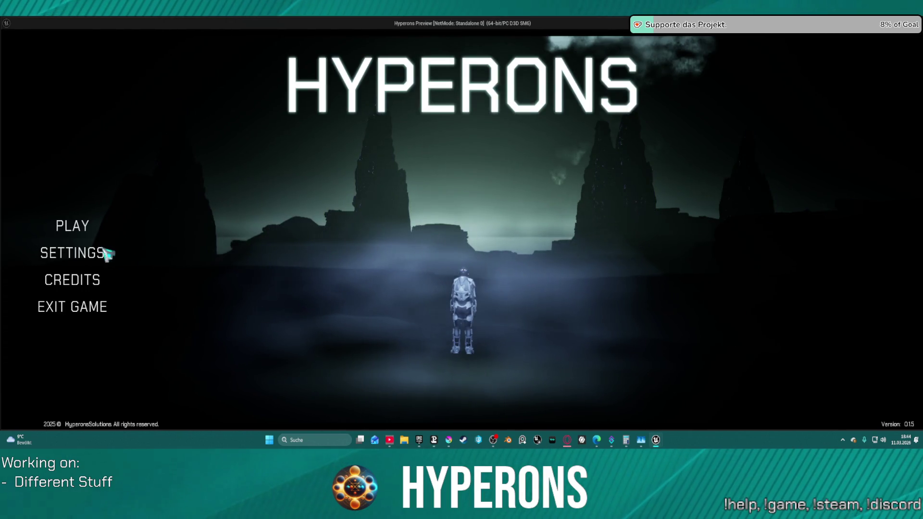
pyautogui.click(72, 226)
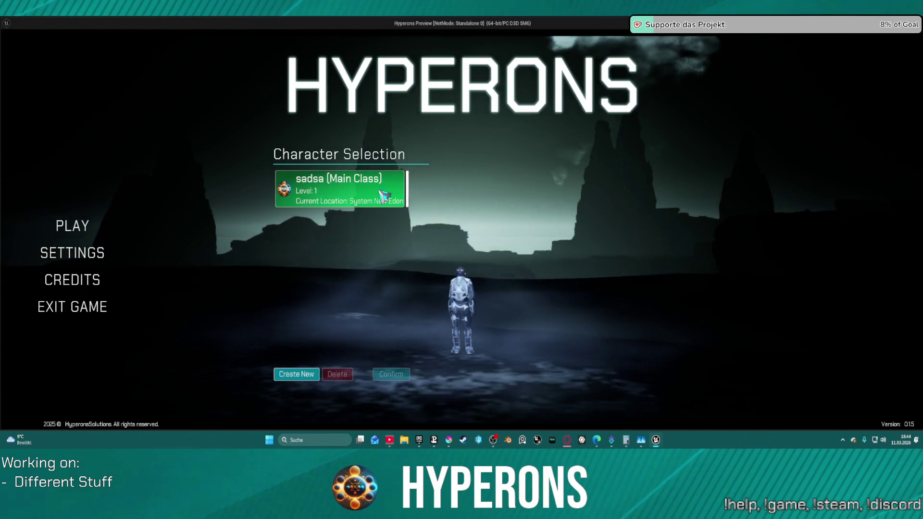
pyautogui.click(383, 195)
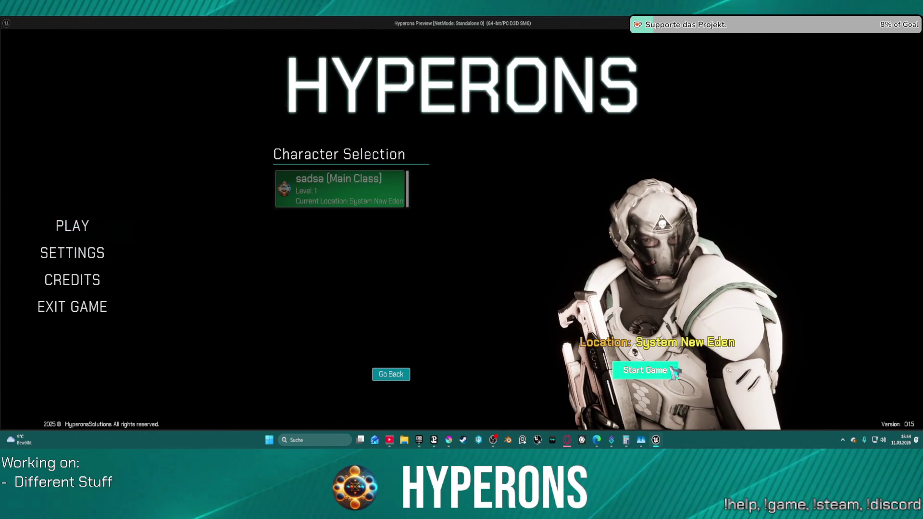
pyautogui.click(673, 370)
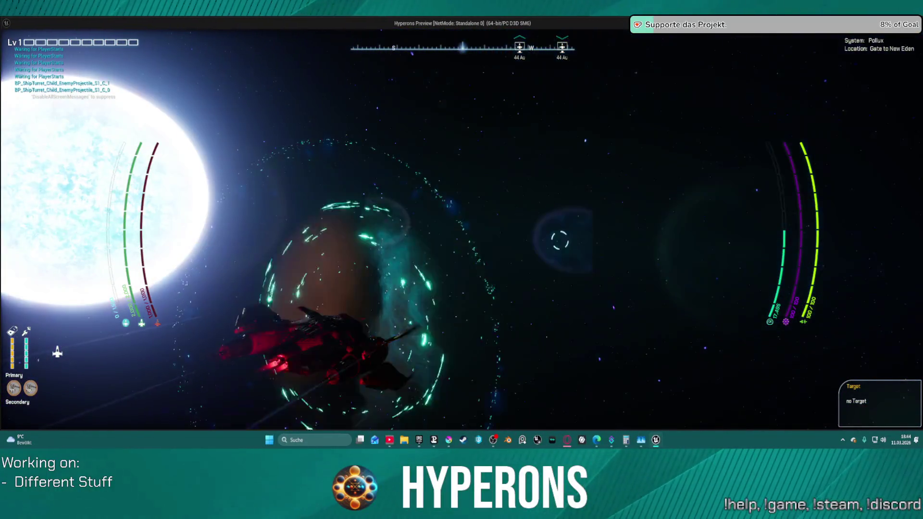
pyautogui.press('Escape')
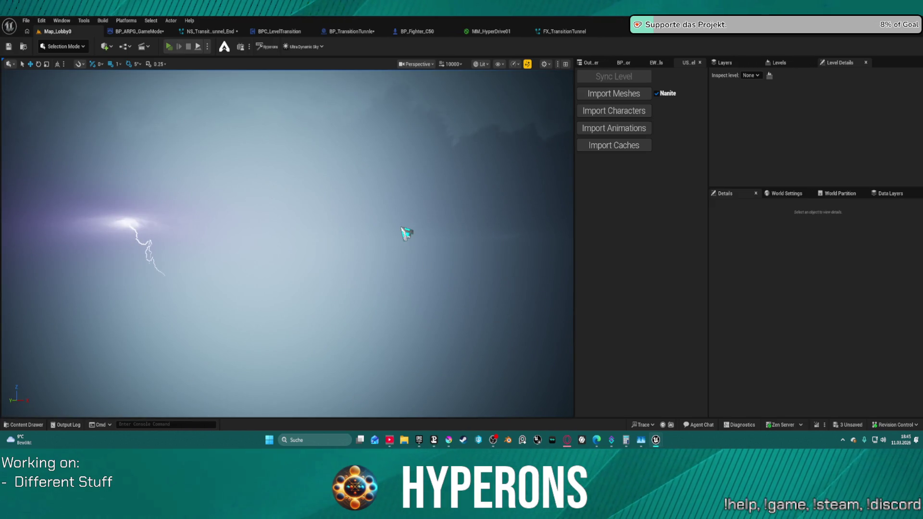
pyautogui.hotkey('alt', 'p')
pyautogui.click(67, 226)
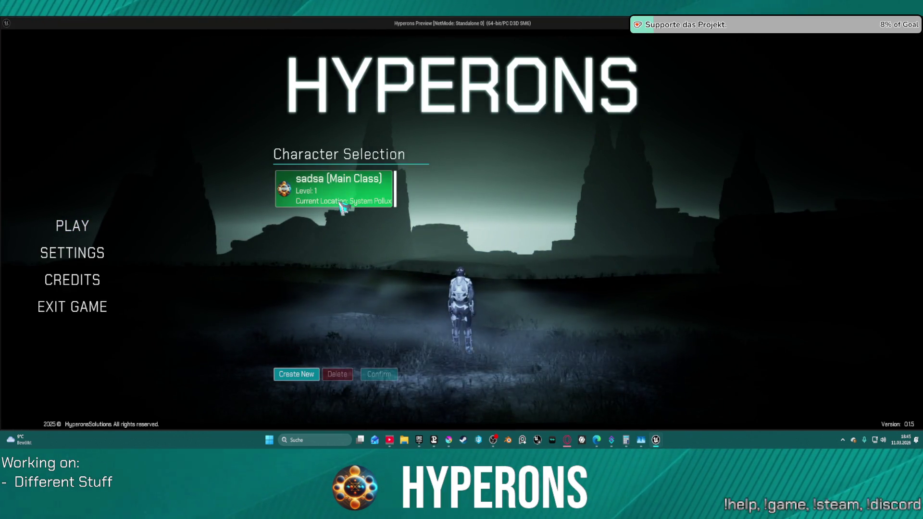
pyautogui.click(342, 208)
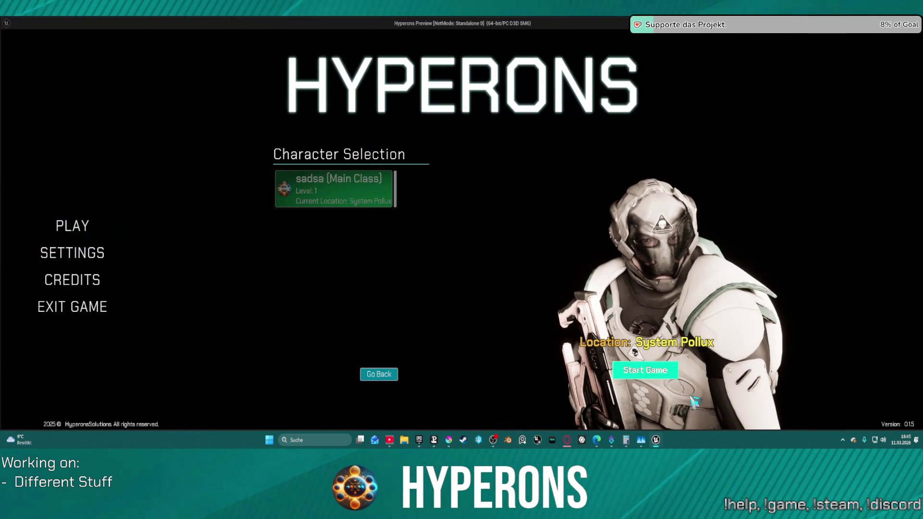
pyautogui.click(646, 370)
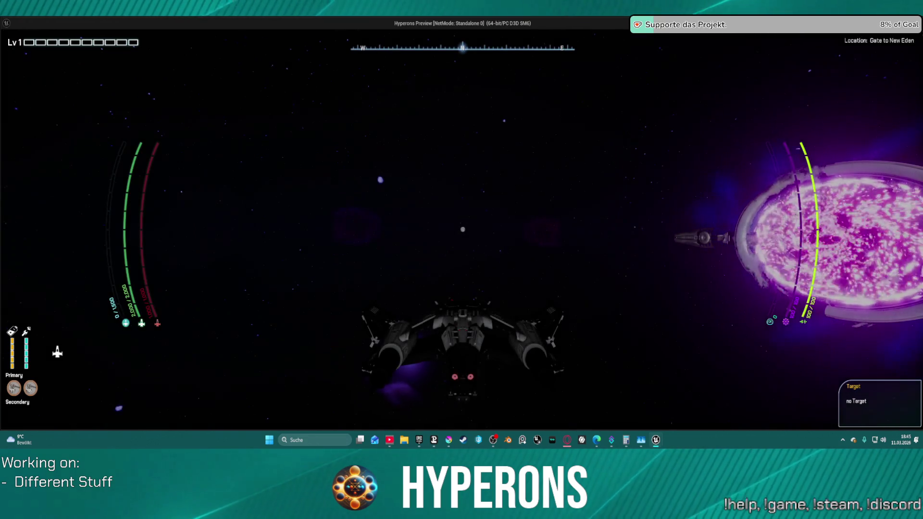
pyautogui.press('w')
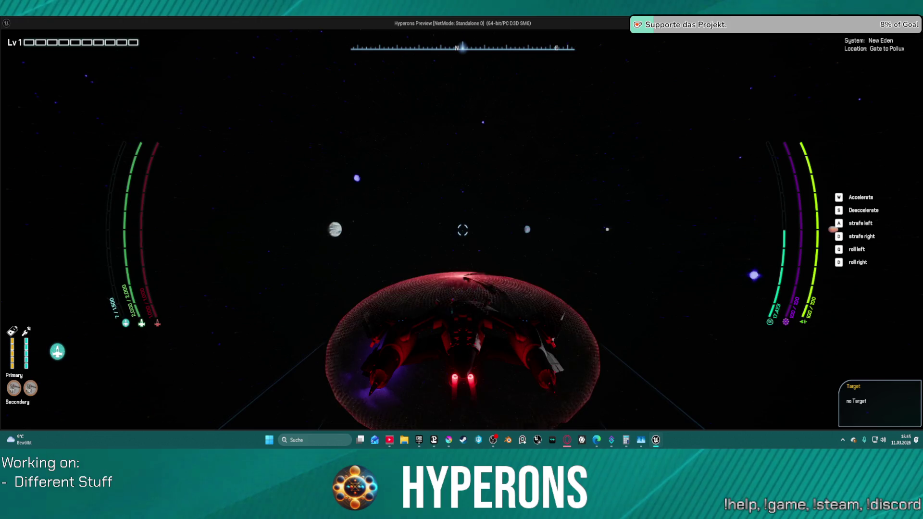
pyautogui.press('Escape')
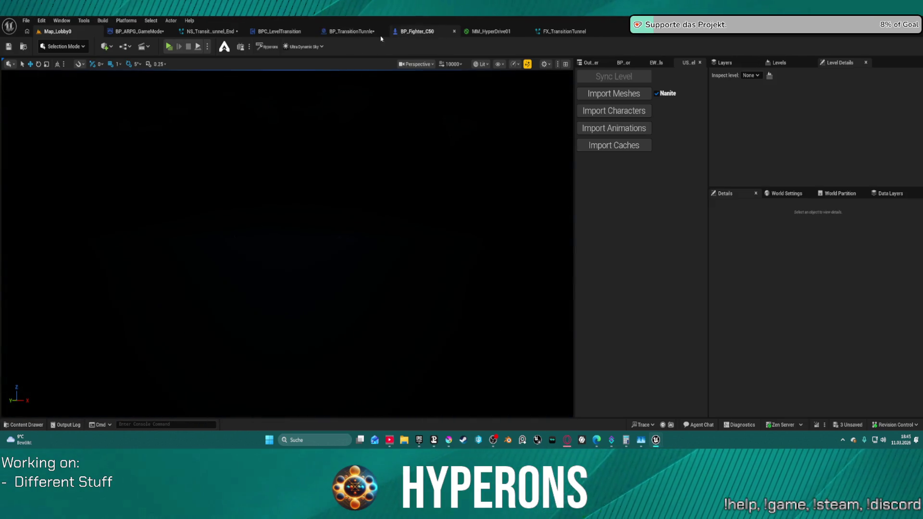
# Move the Delay node to the front of the chain and wire ShipReady into it.
pyautogui.click(352, 32)
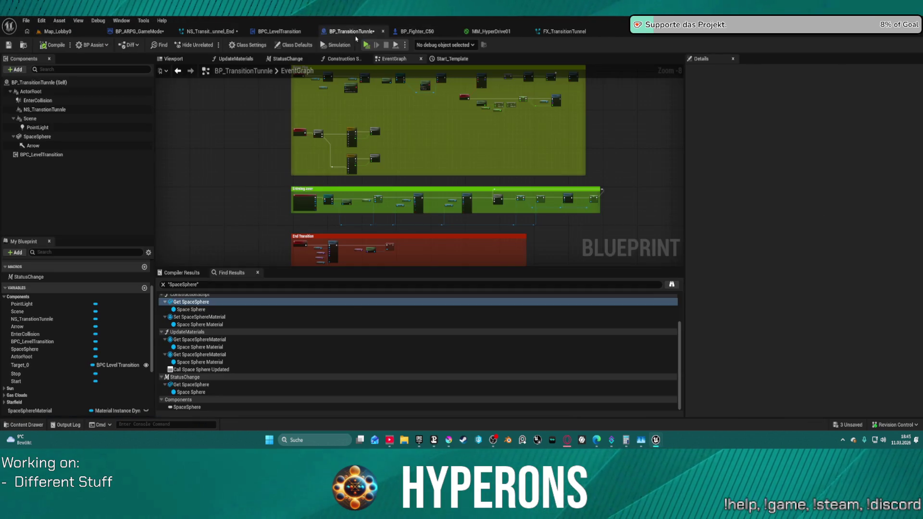
pyautogui.scroll(5, 349, 192)
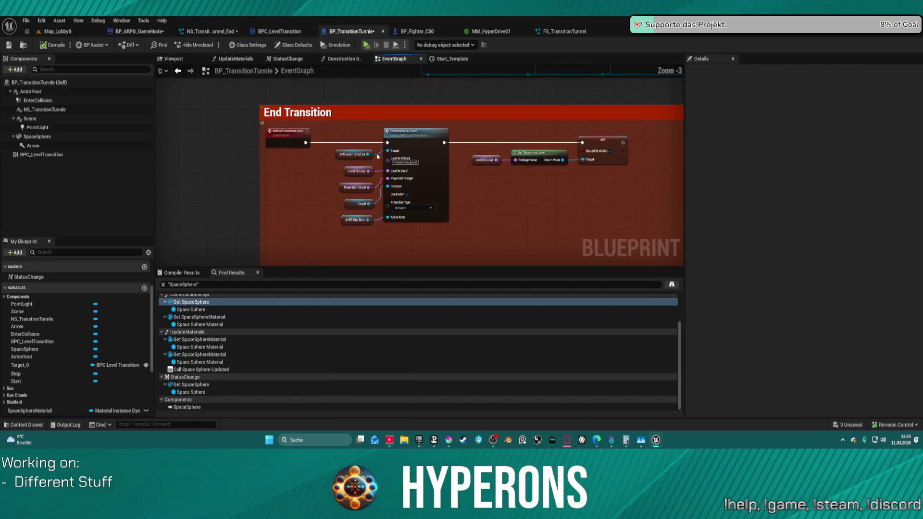
pyautogui.click(322, 144)
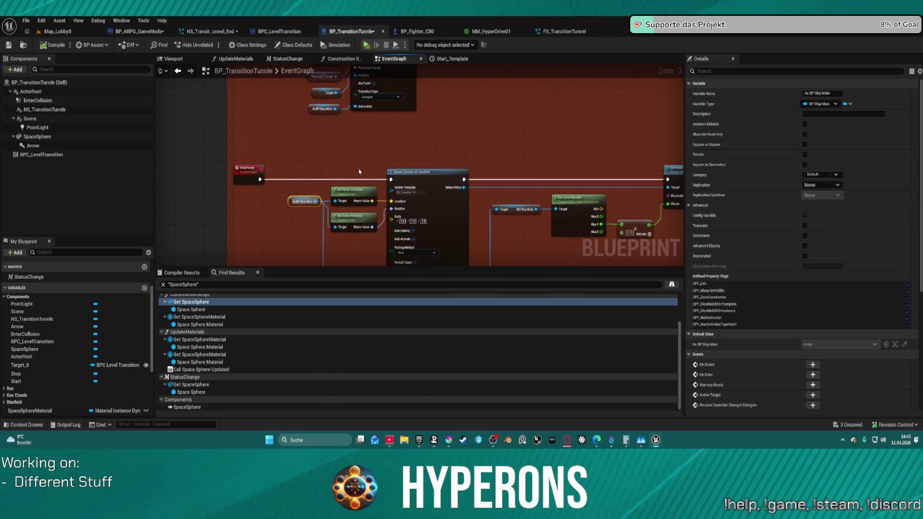
pyautogui.scroll(-2, 360, 172)
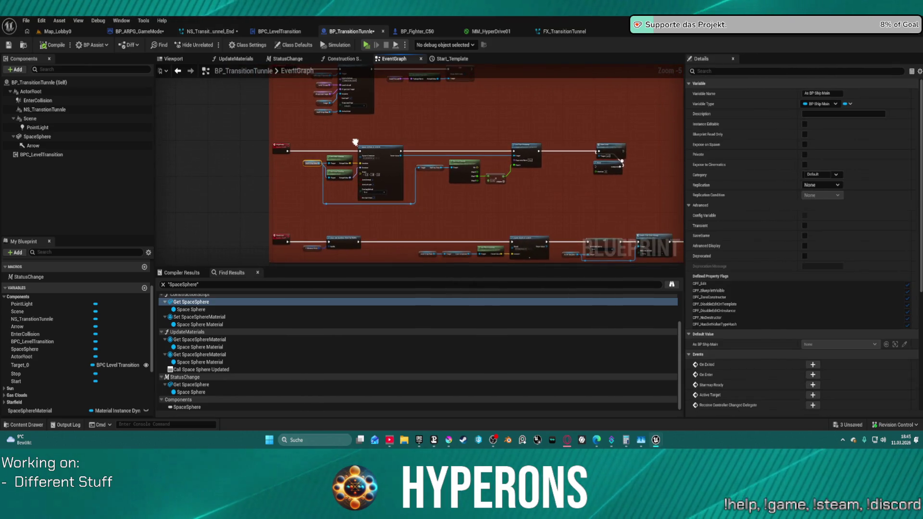
pyautogui.scroll(2, 637, 160)
pyautogui.moveTo(588, 168); pyautogui.dragTo(531, 168)
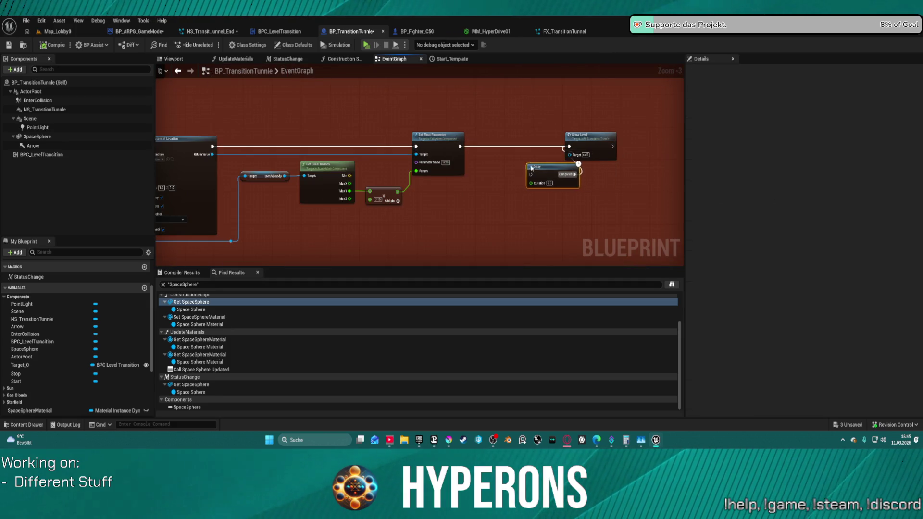
pyautogui.moveTo(178, 114); pyautogui.dragTo(307, 117)
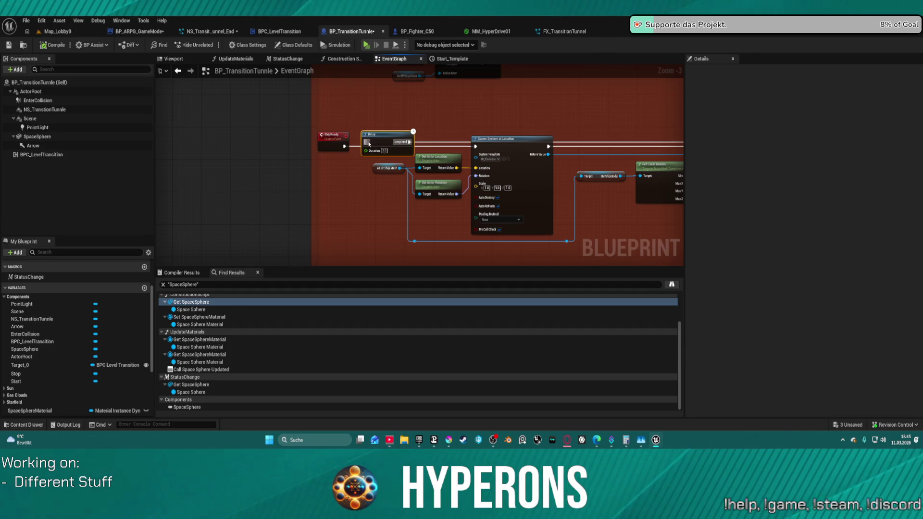
pyautogui.moveTo(344, 147); pyautogui.dragTo(475, 147)
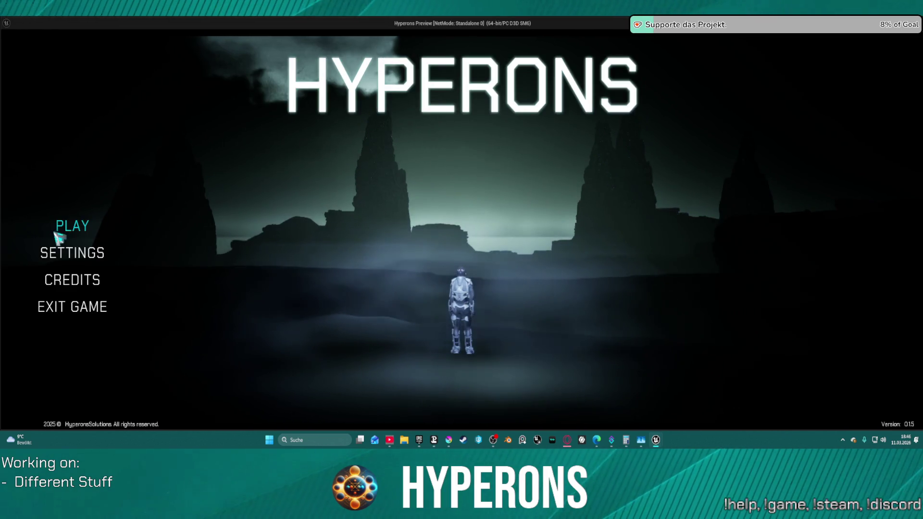
pyautogui.click(72, 226)
pyautogui.click(372, 199)
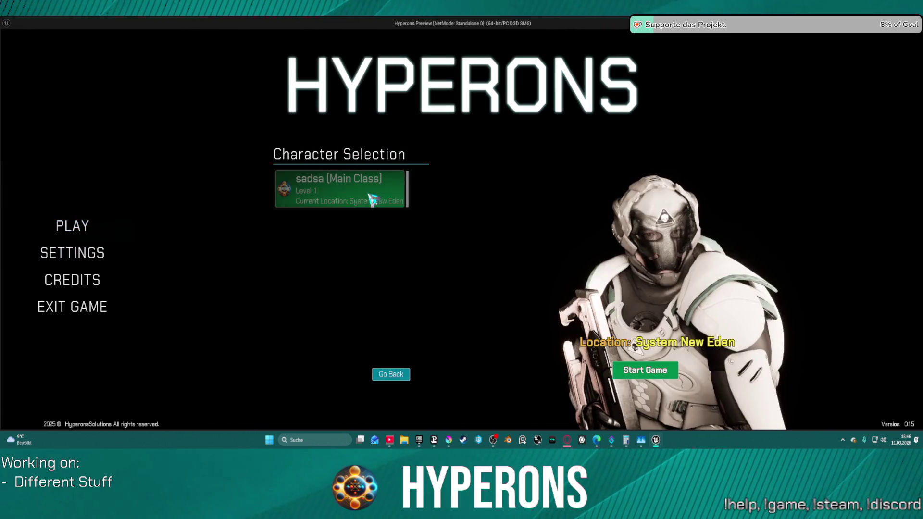
pyautogui.click(616, 381)
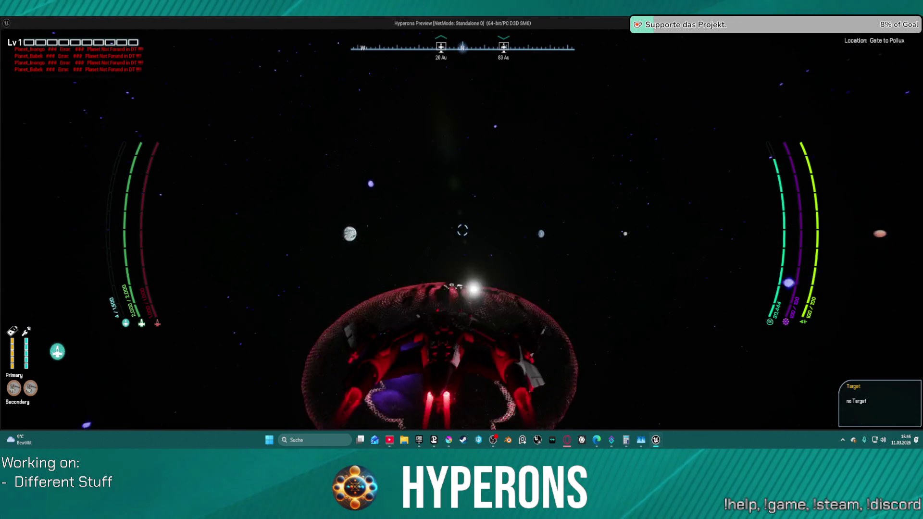
pyautogui.press('super')
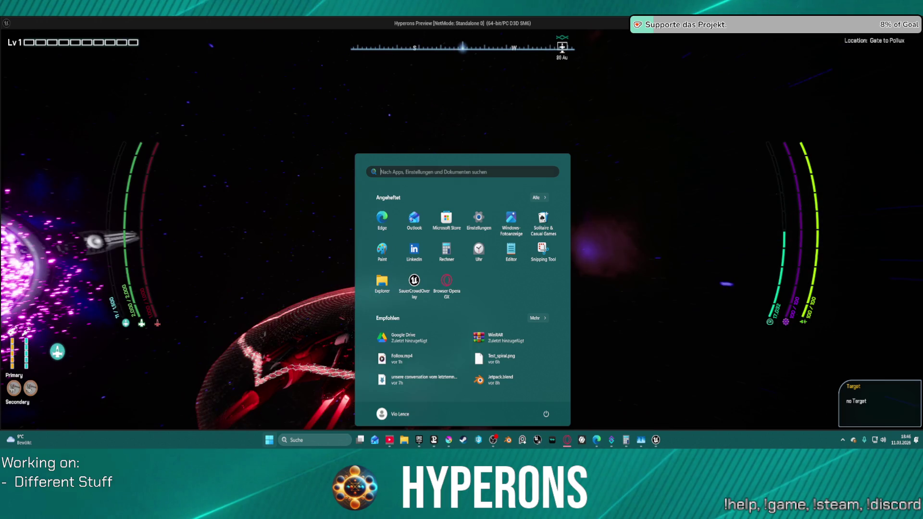
pyautogui.click(525, 153)
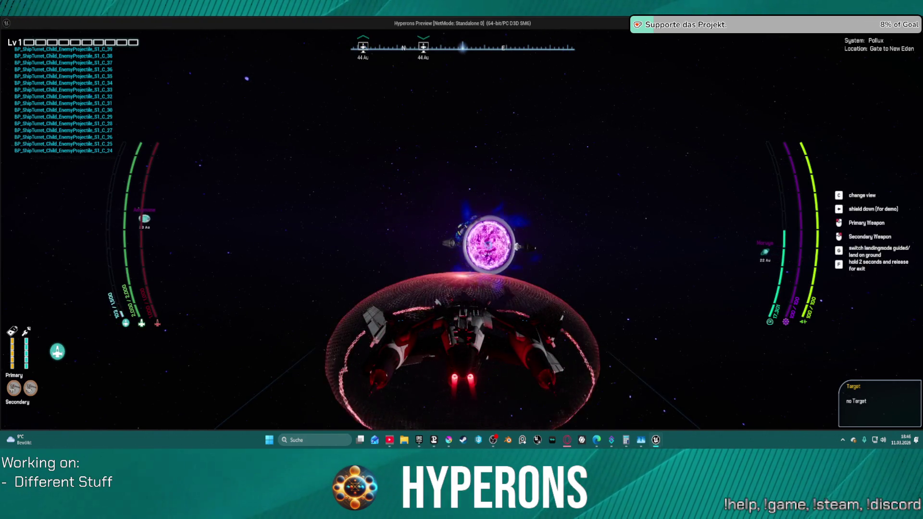
pyautogui.press('Escape')
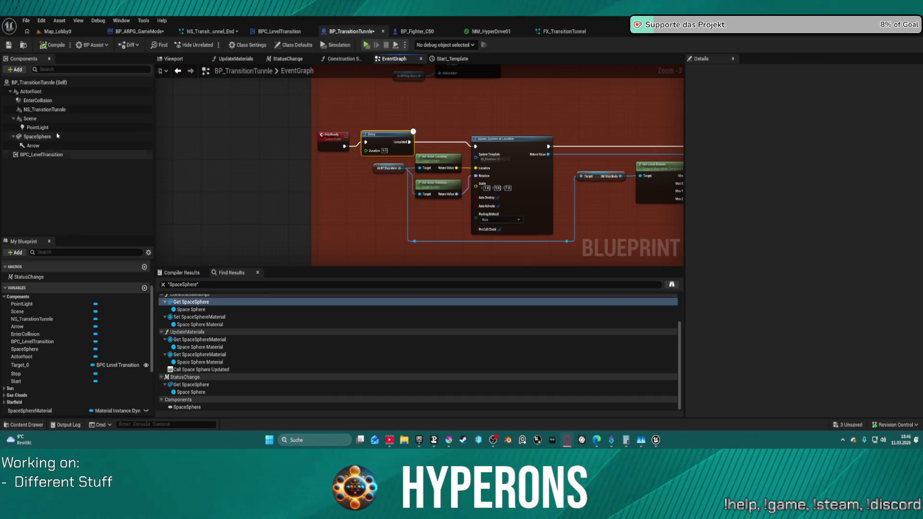
# Select SpaceSphere and review its Transform, collision and physics details.
pyautogui.click(57, 136)
pyautogui.scroll(-10, 728, 202)
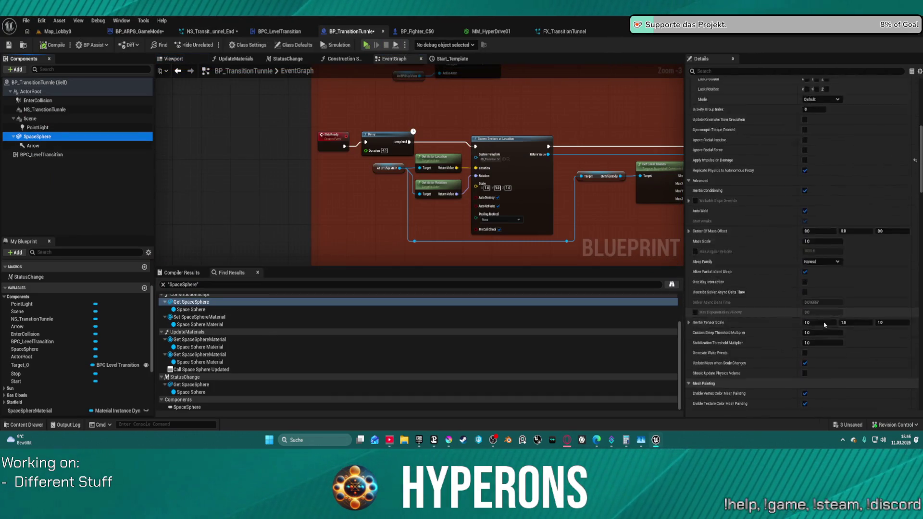
pyautogui.scroll(10, 825, 325)
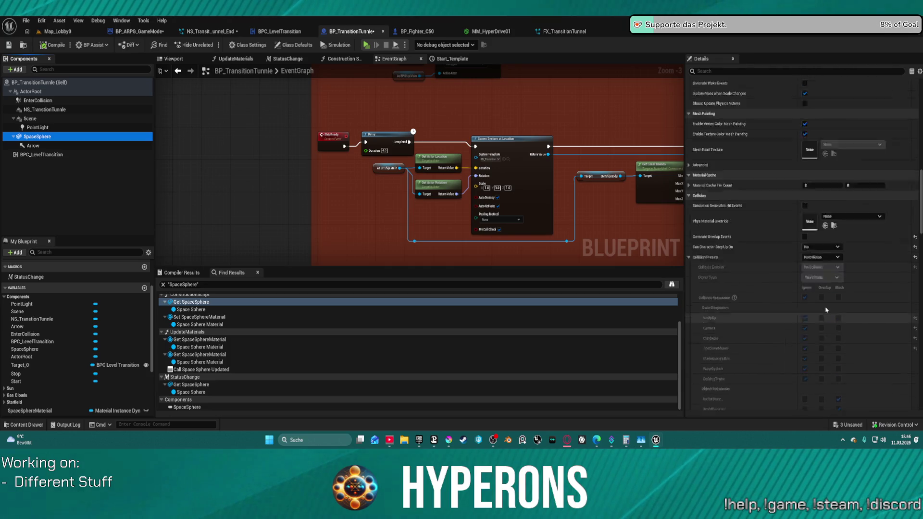
pyautogui.scroll(5, 827, 309)
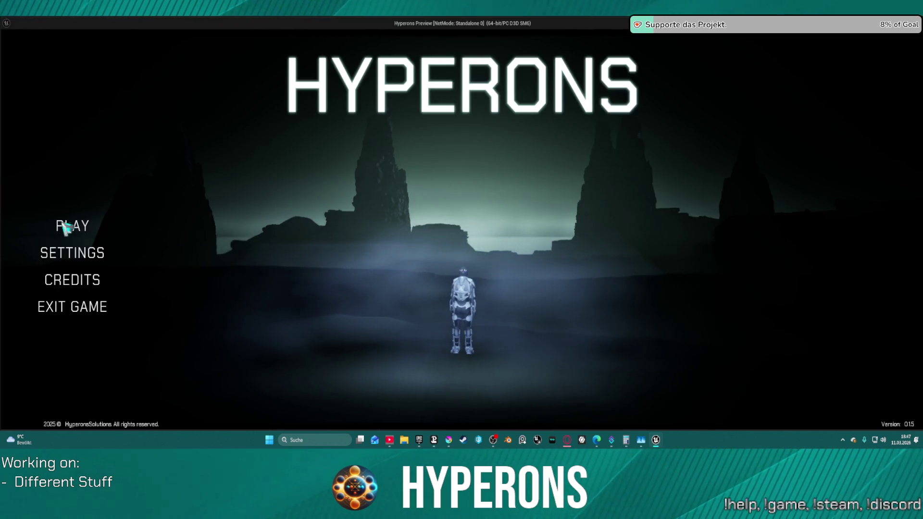
pyautogui.click(184, 226)
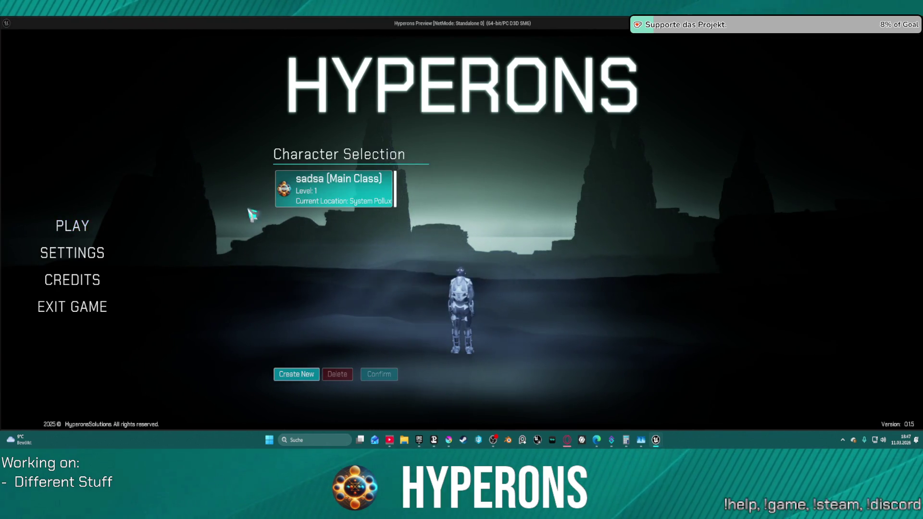
pyautogui.click(379, 374)
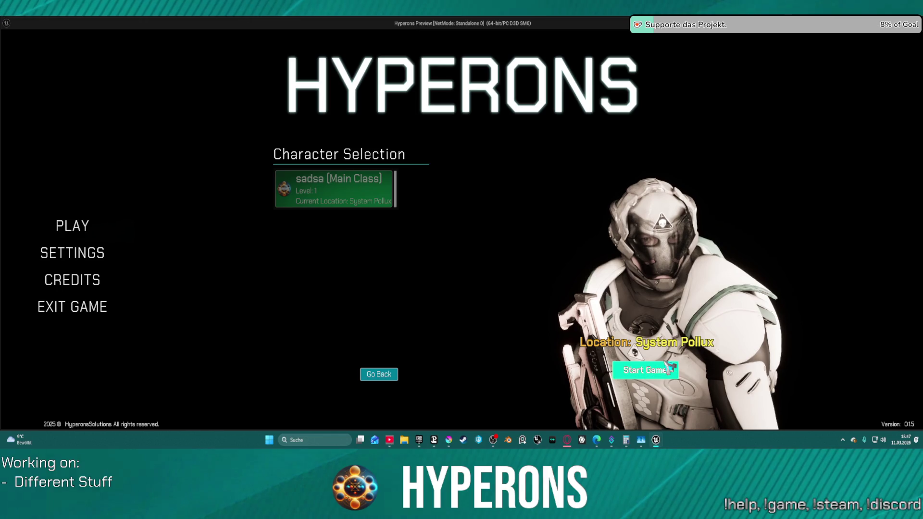
pyautogui.click(646, 370)
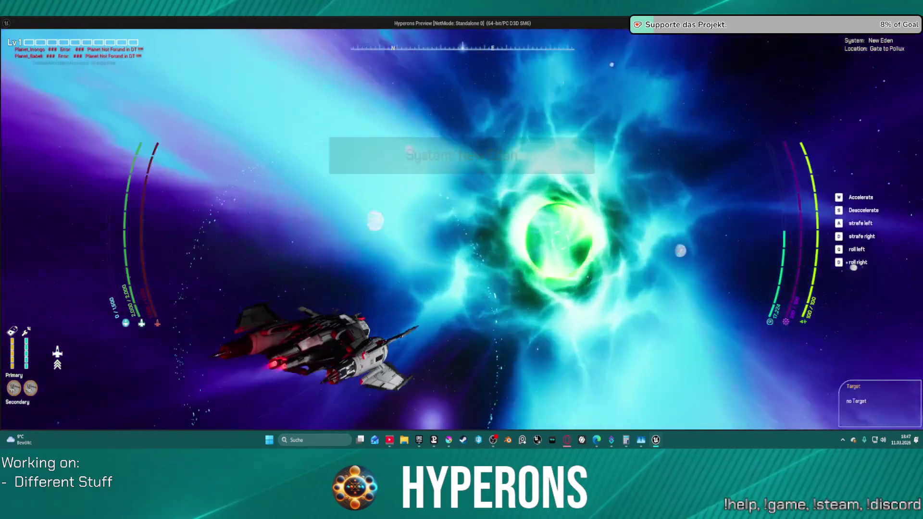
pyautogui.press('Escape')
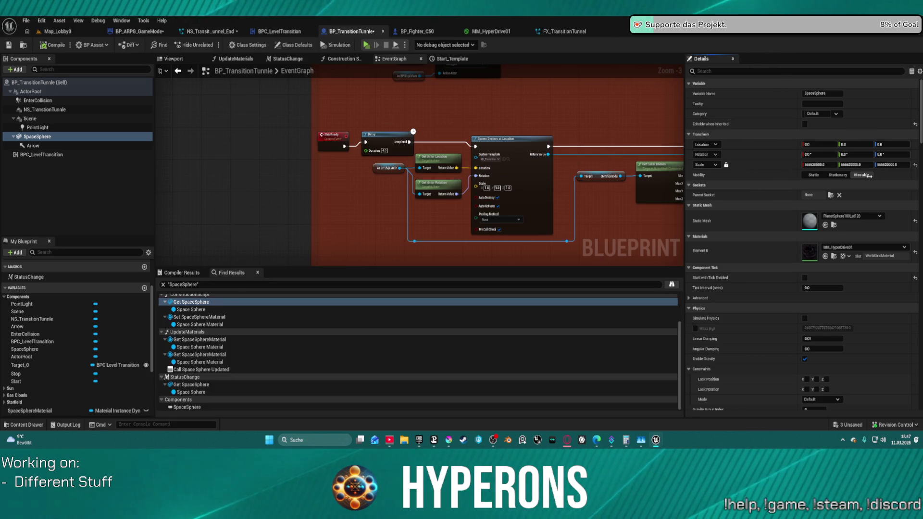
# Revert the SpaceSphere scale to 20000 and wire a new Space Sphere reference into an attach node.
pyautogui.hotkey('ctrl', 'z')
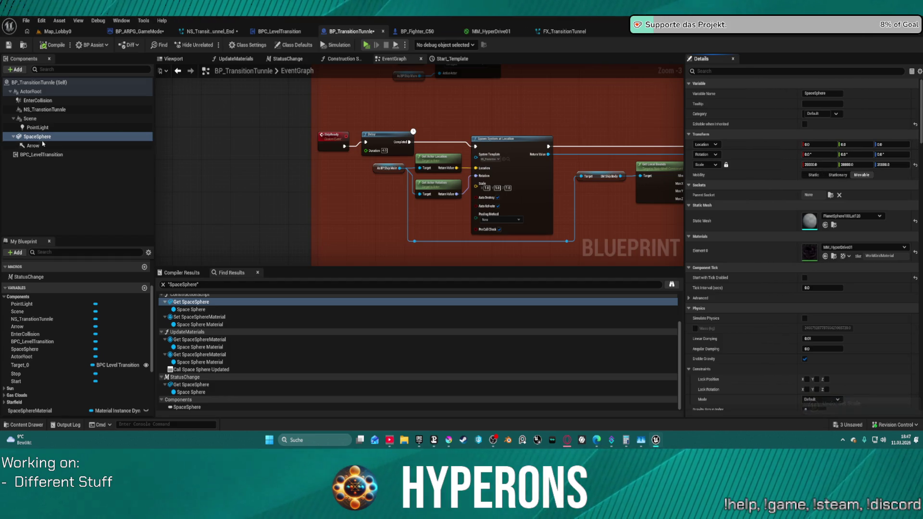
pyautogui.moveTo(479, 154); pyautogui.dragTo(373, 135)
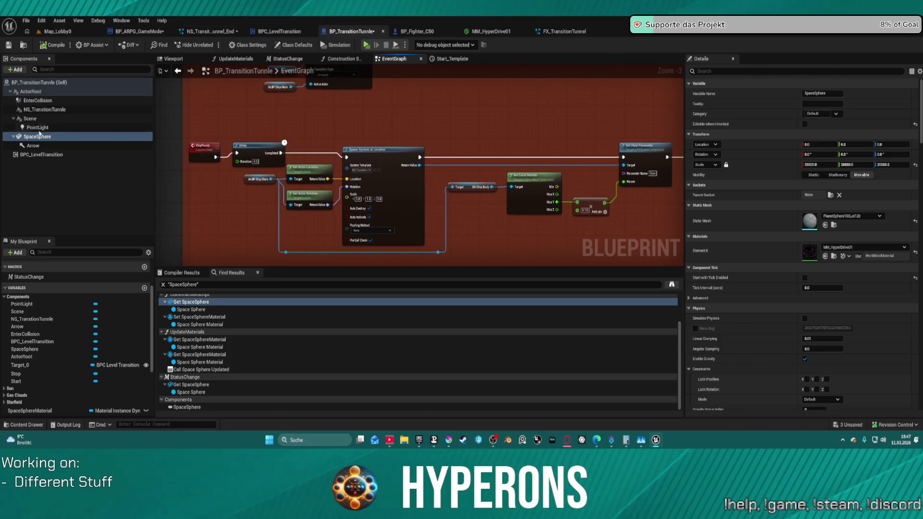
pyautogui.click(63, 109)
pyautogui.click(134, 137)
pyautogui.moveTo(206, 135); pyautogui.dragTo(564, 128)
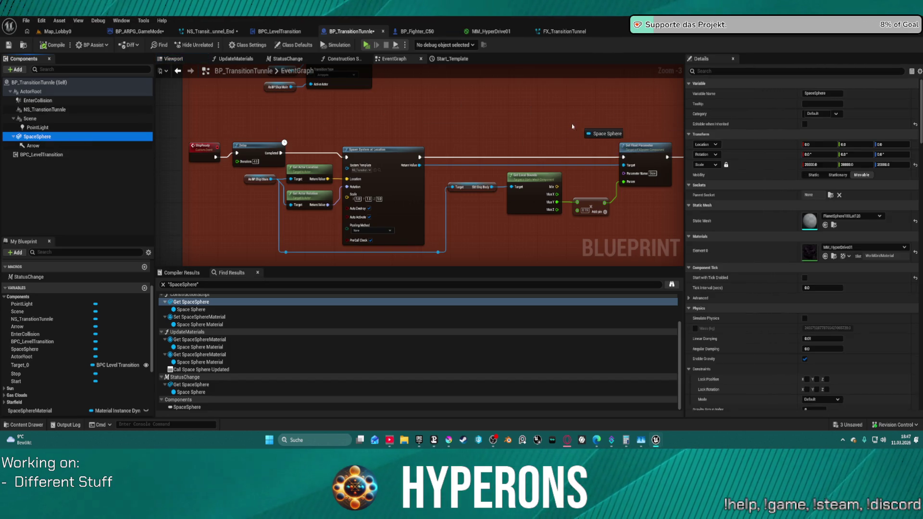
pyautogui.moveTo(560, 103)
pyautogui.mouseDown()
pyautogui.moveTo(523, 110)
pyautogui.moveTo(495, 77)
pyautogui.moveTo(500, 259)
pyautogui.moveTo(502, 144)
pyautogui.moveTo(596, 137)
pyautogui.moveTo(599, 117)
pyautogui.moveTo(535, 129)
pyautogui.mouseUp()
pyautogui.moveTo(636, 109)
pyautogui.mouseDown()
pyautogui.moveTo(521, 109)
pyautogui.moveTo(403, 169)
pyautogui.mouseUp()
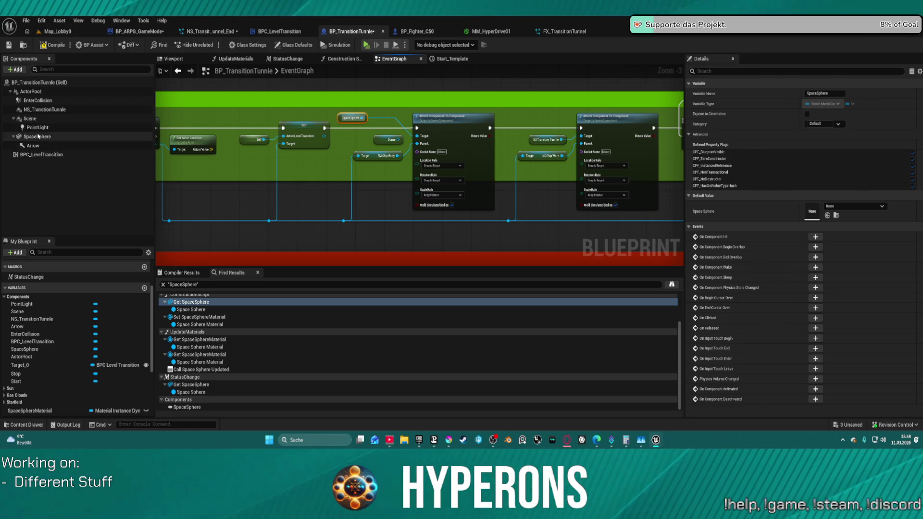
# Plug the Scene reference into the Attach Component To Component target and launch the game preview.
pyautogui.click(38, 138)
pyautogui.click(28, 118)
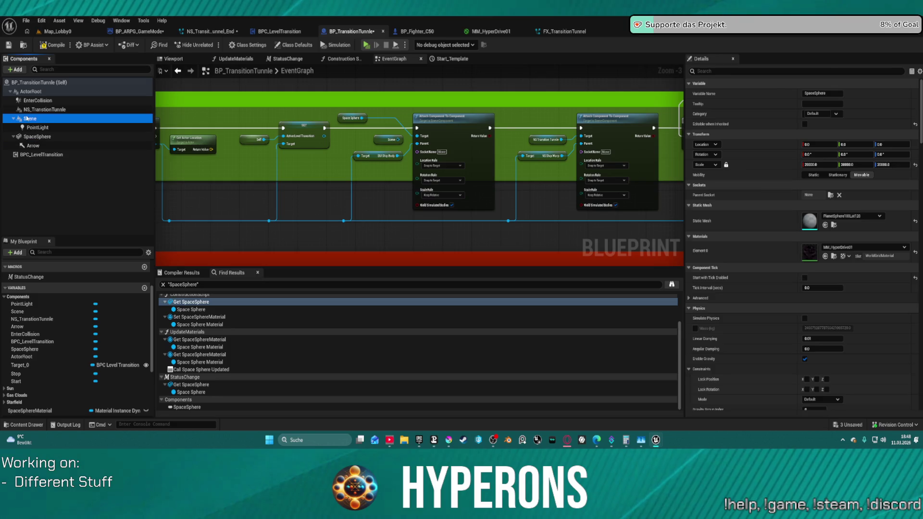
pyautogui.click(34, 137)
pyautogui.moveTo(33, 137); pyautogui.dragTo(29, 127)
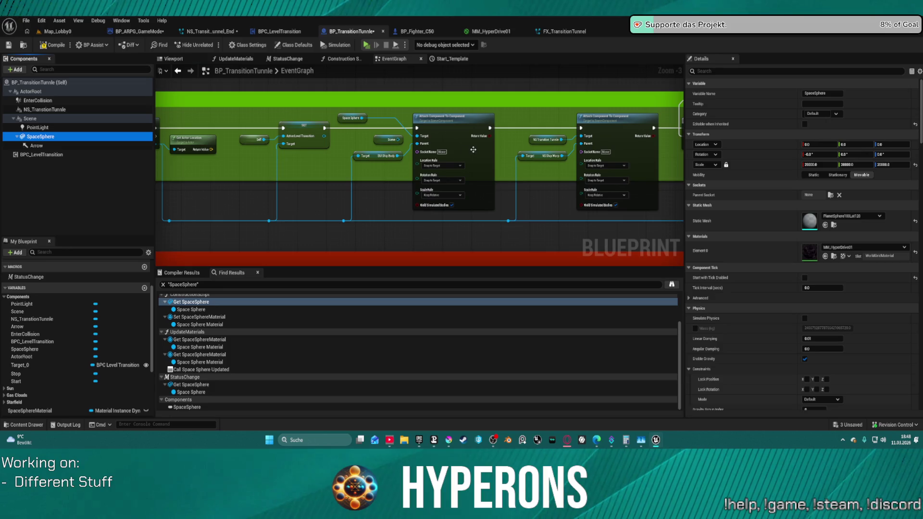
pyautogui.click(398, 141)
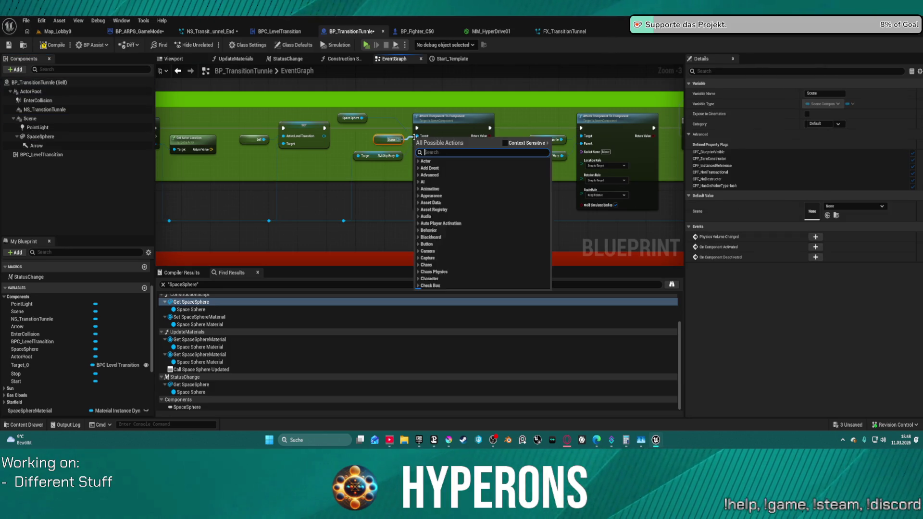
pyautogui.moveTo(399, 139); pyautogui.dragTo(421, 136)
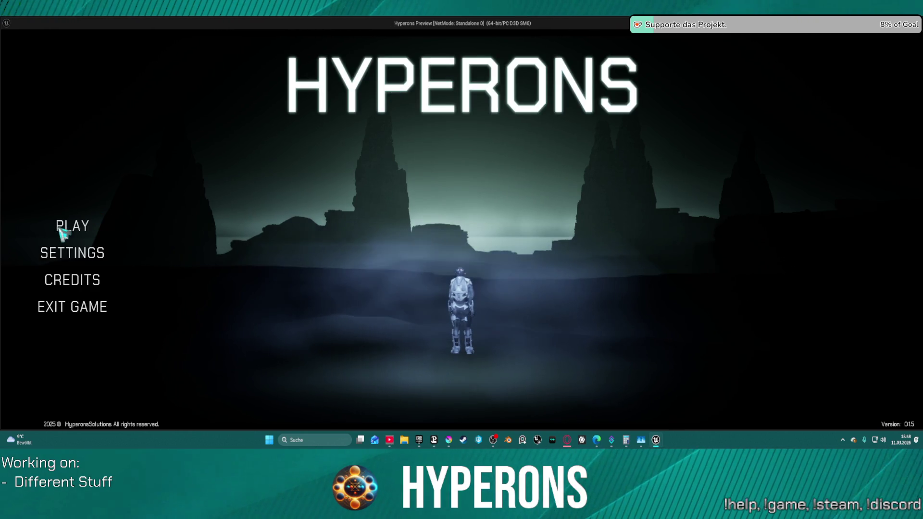
pyautogui.click(70, 230)
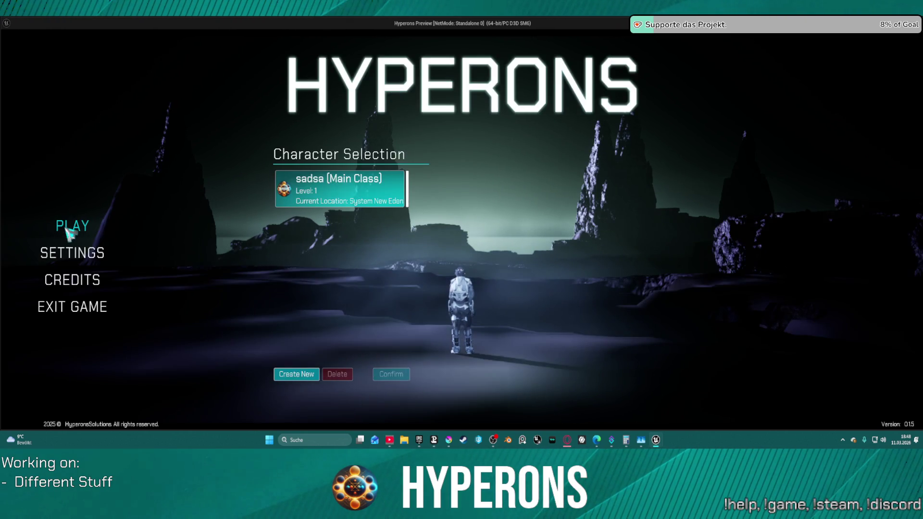
# Confirm the character, start at New Eden, fly through the tunnel into Pollux, then stop the preview.
pyautogui.click(378, 206)
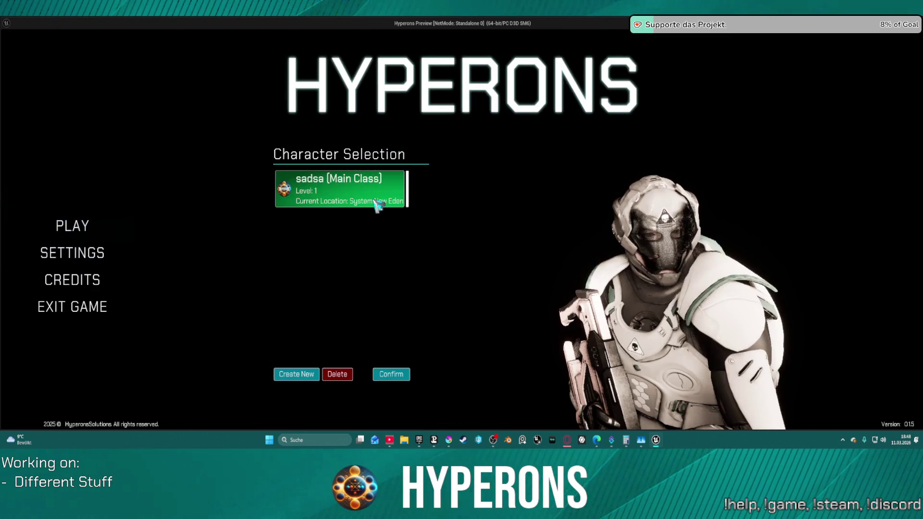
pyautogui.click(391, 375)
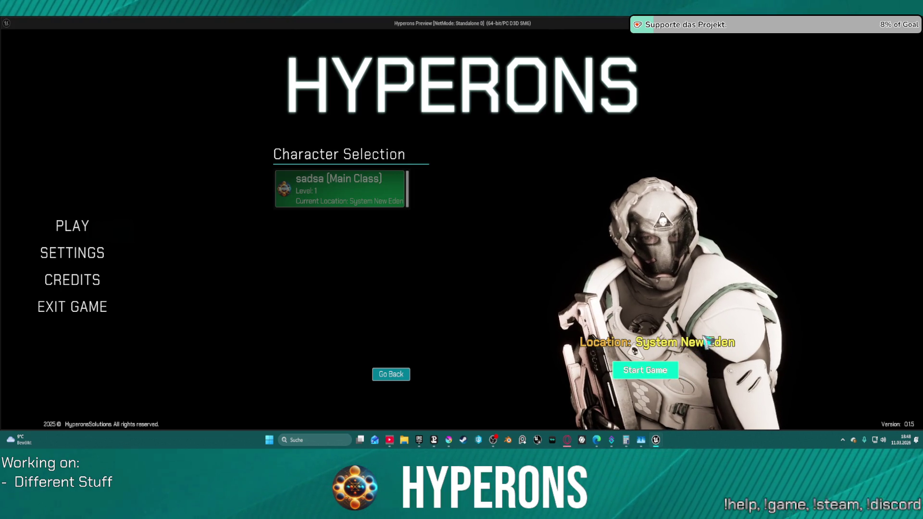
pyautogui.click(645, 370)
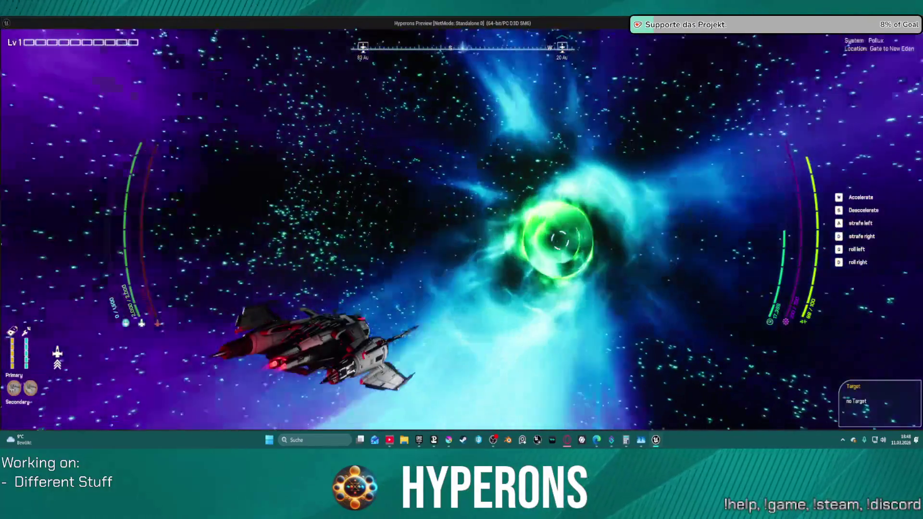
pyautogui.press('Escape')
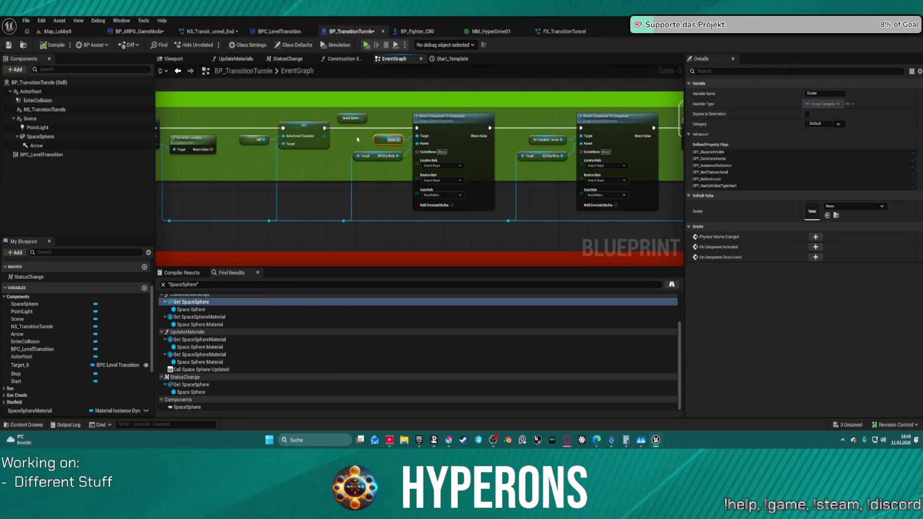
# Delete the Space Sphere getter node from the graph.
pyautogui.click(355, 119)
pyautogui.press('Delete')
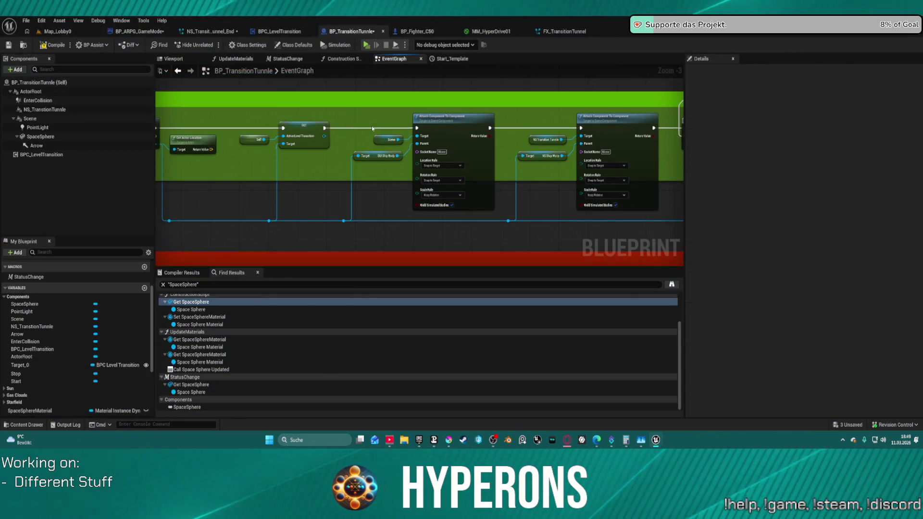
pyautogui.moveTo(274, 149); pyautogui.dragTo(52, 128)
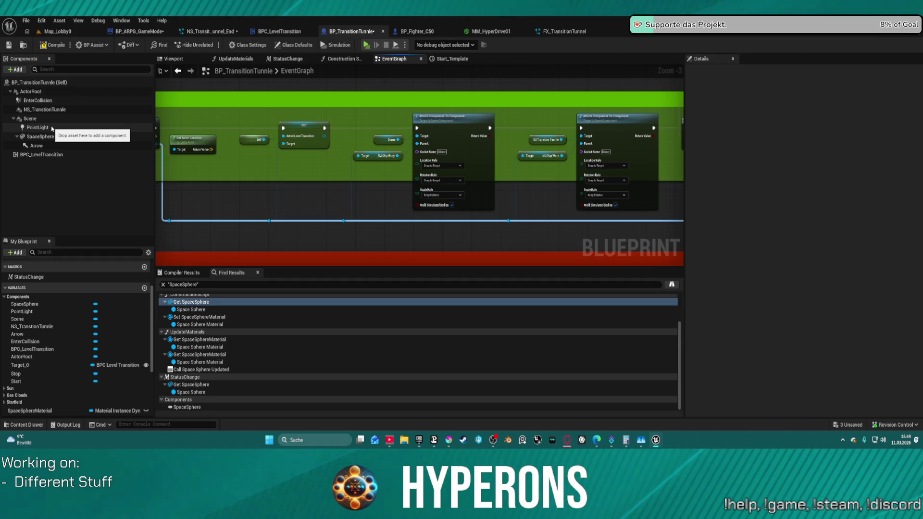
pyautogui.moveTo(52, 128); pyautogui.dragTo(52, 128)
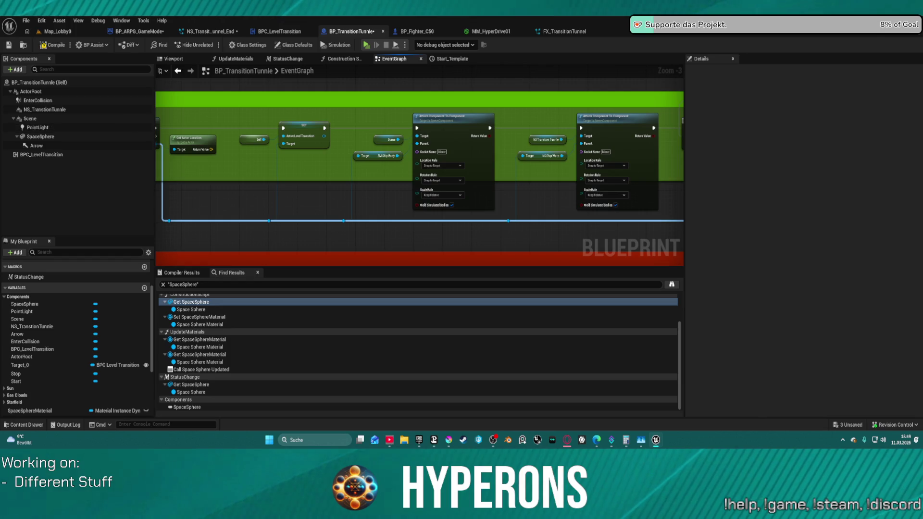
# Wire ShipReady directly to Spawn System at Location and delete the Delay node.
pyautogui.scroll(-3, 453, 189)
pyautogui.scroll(3, 518, 162)
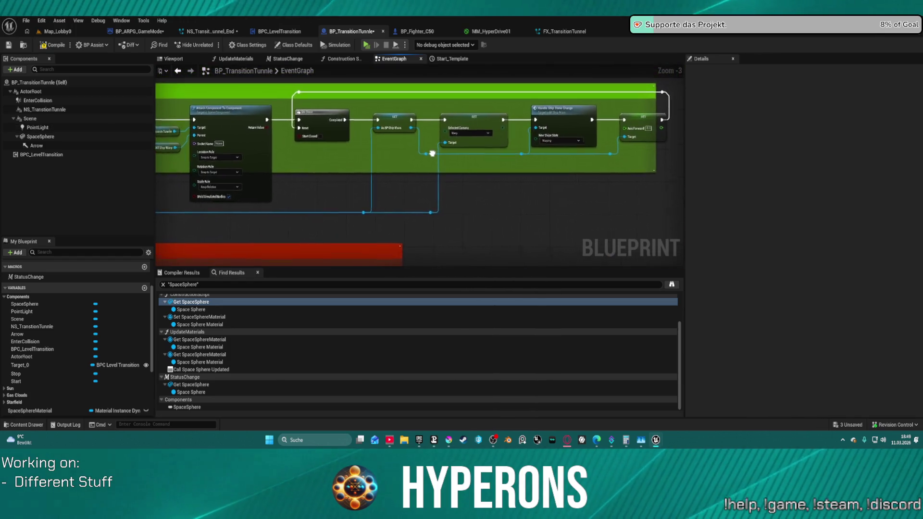
pyautogui.scroll(-3, 529, 202)
pyautogui.scroll(3, 537, 200)
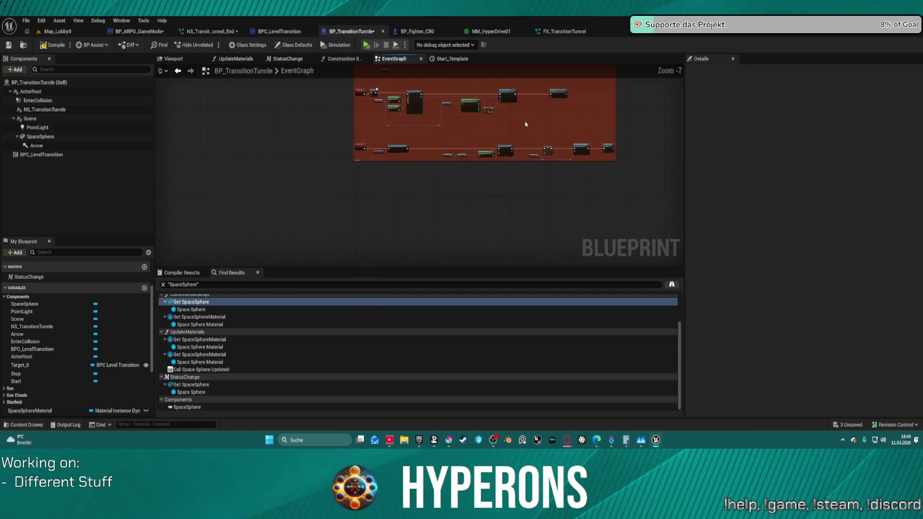
pyautogui.moveTo(466, 241); pyautogui.dragTo(333, 223)
pyautogui.click(265, 189)
pyautogui.moveTo(269, 187); pyautogui.dragTo(401, 187)
pyautogui.click(330, 176)
pyautogui.press('Delete')
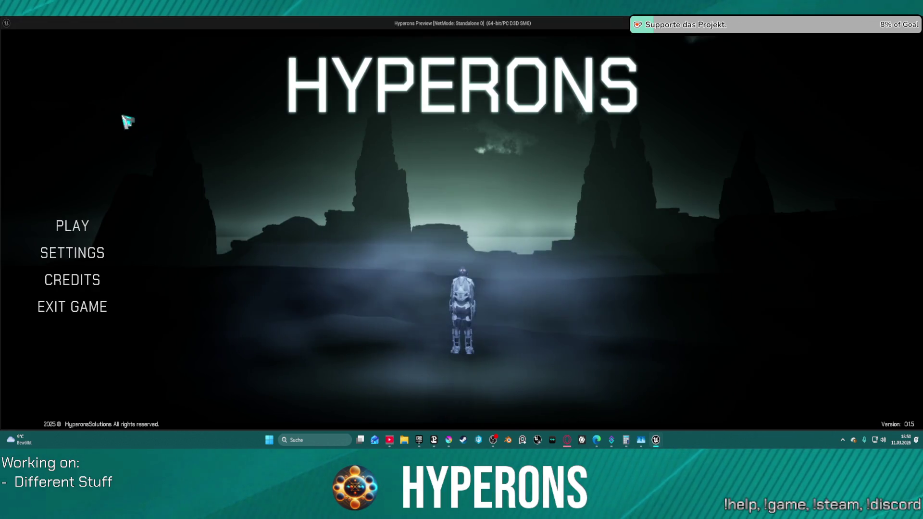
# Start the game with the existing character and fly through the purple jump gate into Pollux.
pyautogui.click(89, 230)
pyautogui.click(346, 198)
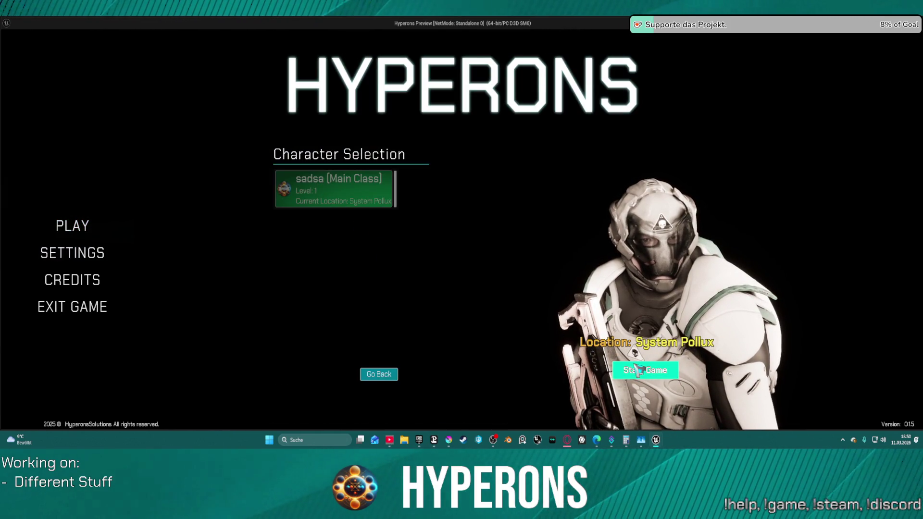
pyautogui.click(646, 370)
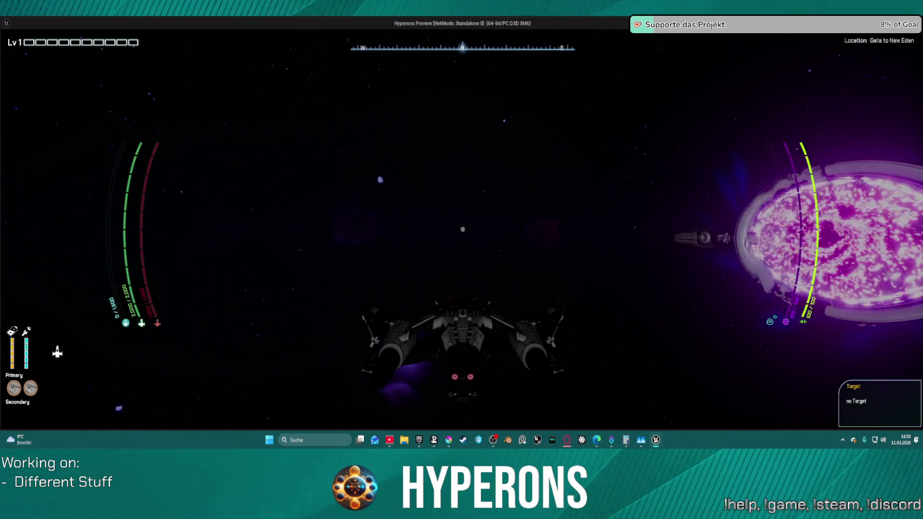
pyautogui.press('w')
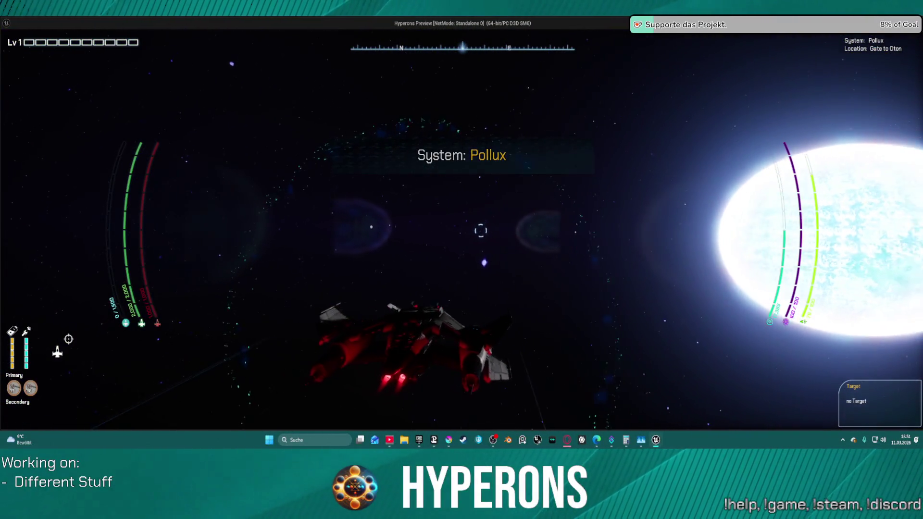
pyautogui.hotkey('alt', 'Tab')
# Stop the simulation, add a Multiply node after Get World Delta Seconds, and relaunch the game.
pyautogui.press('Escape')
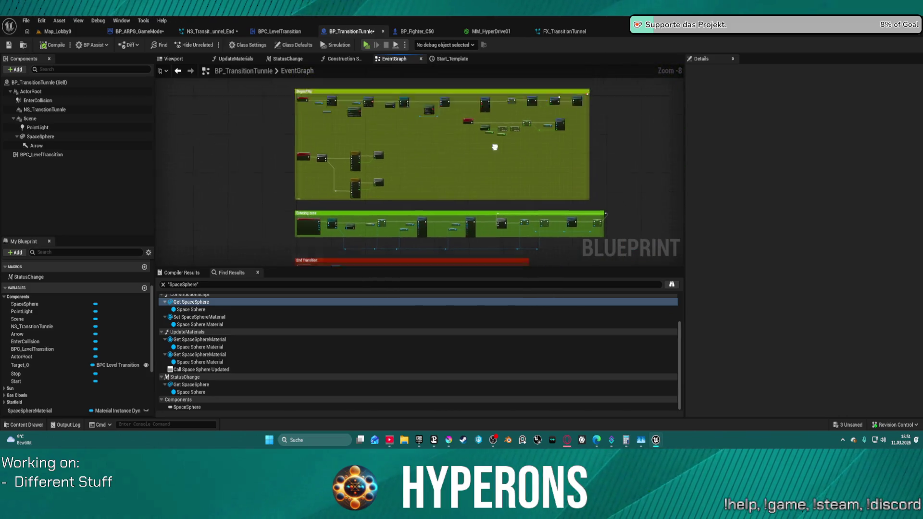
pyautogui.scroll(2, 553, 160)
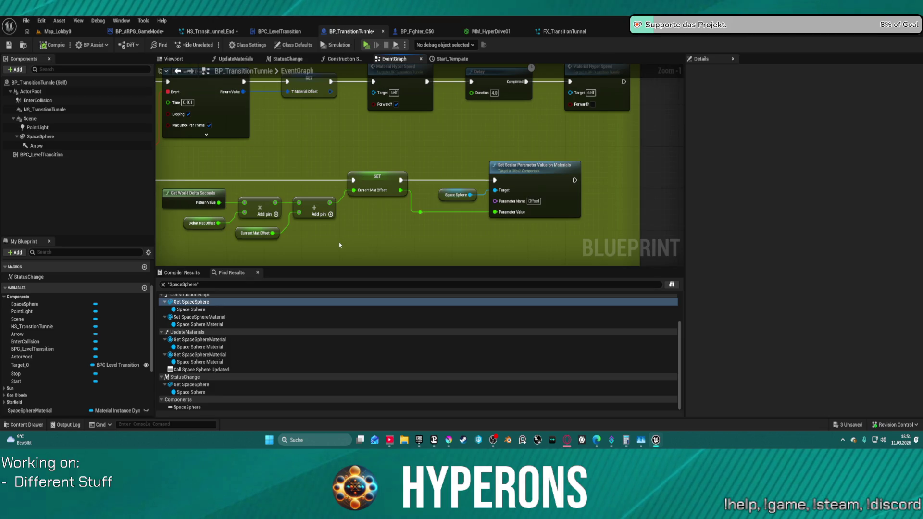
pyautogui.hotkey('ctrl', 'z')
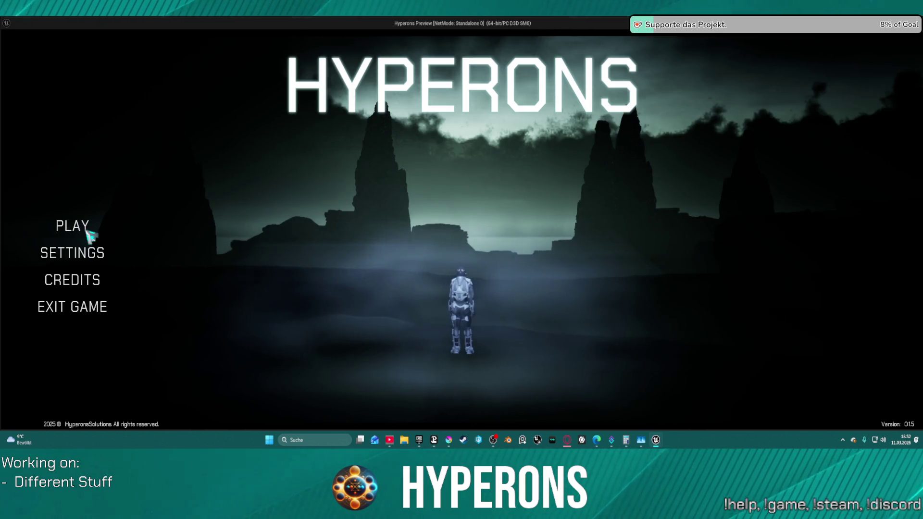
pyautogui.click(77, 226)
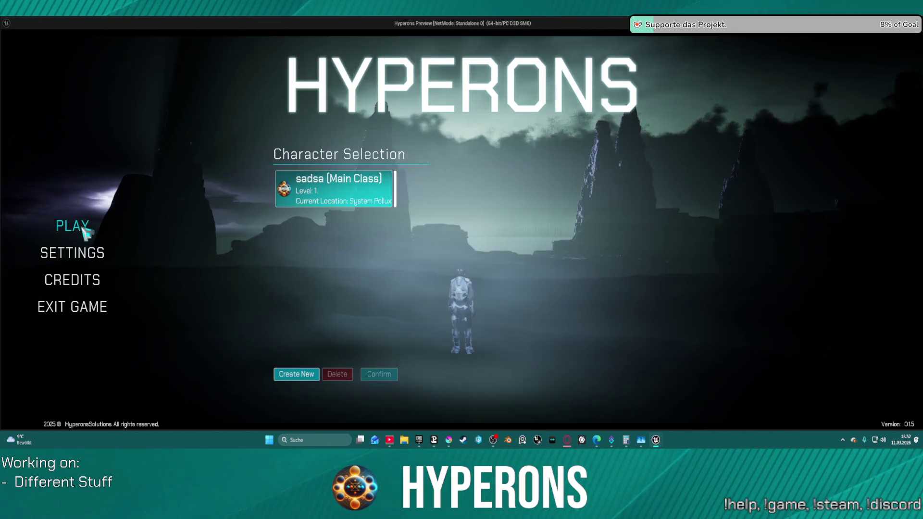
# Start with the existing character, jump from Oton to Pollux through the tunnel, then stop the simulation.
pyautogui.click(346, 195)
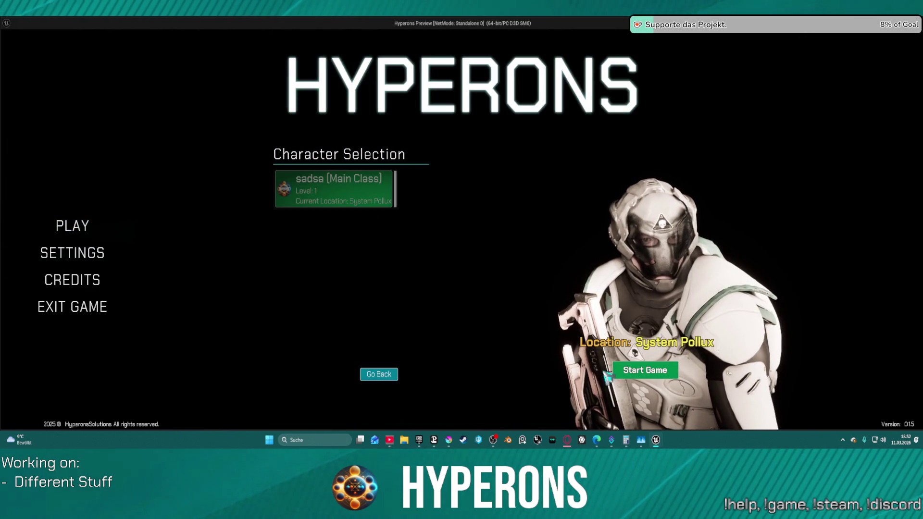
pyautogui.click(644, 371)
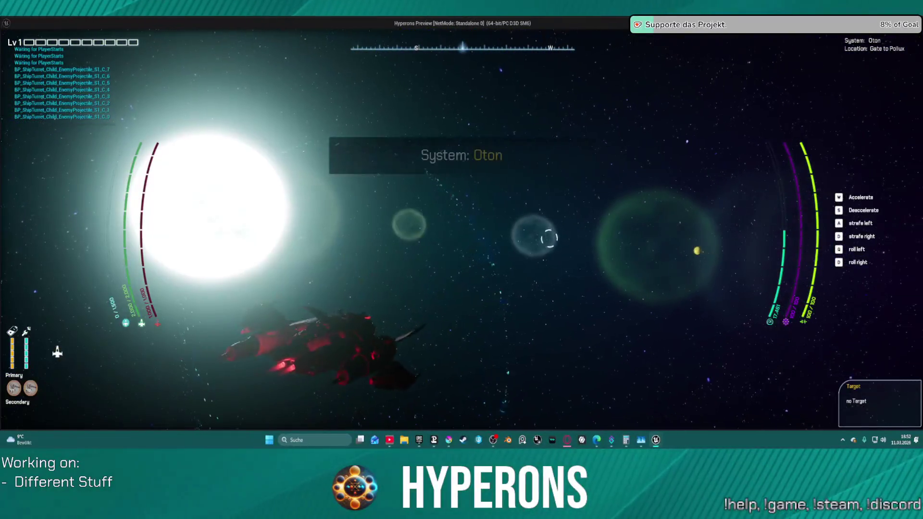
pyautogui.press('Escape')
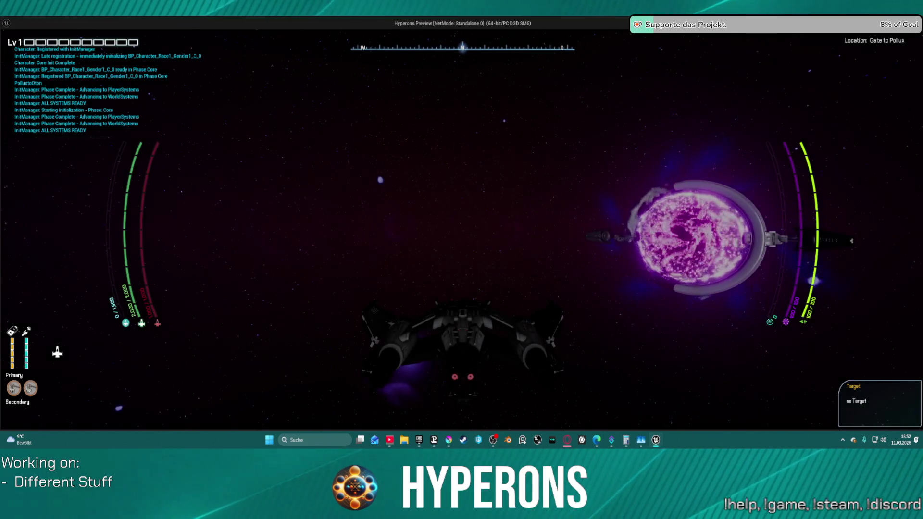
pyautogui.press('w')
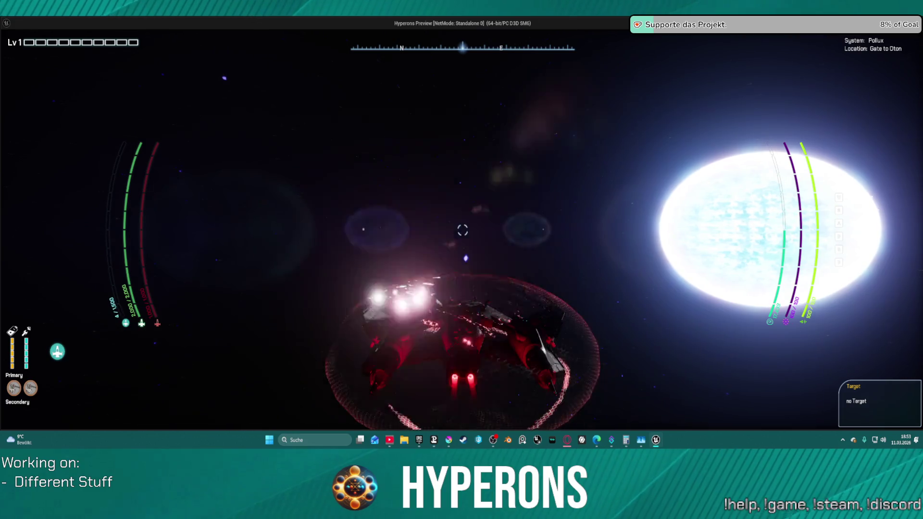
pyautogui.hotkey('alt', 'Tab')
pyautogui.press('Escape')
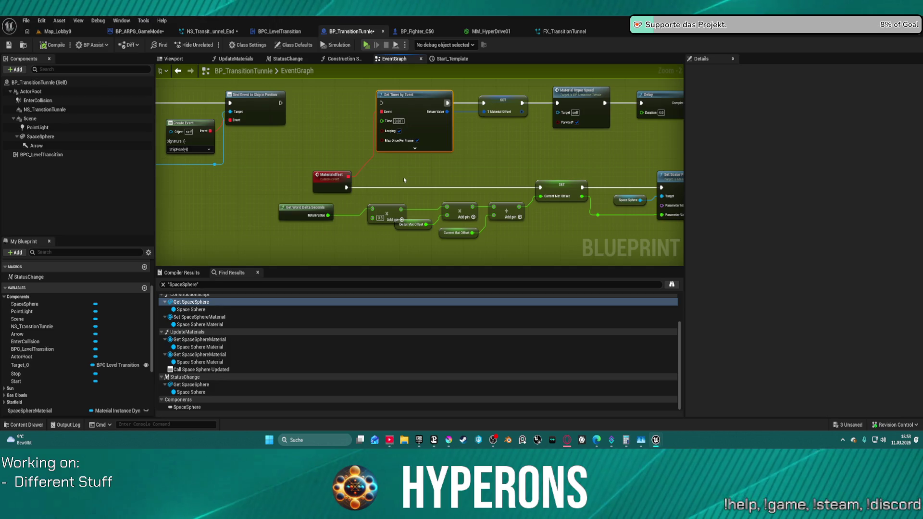
# Rewire Get World Delta Seconds straight into the Add node and set the timer Time to 0.01.
pyautogui.moveTo(328, 212); pyautogui.dragTo(449, 208)
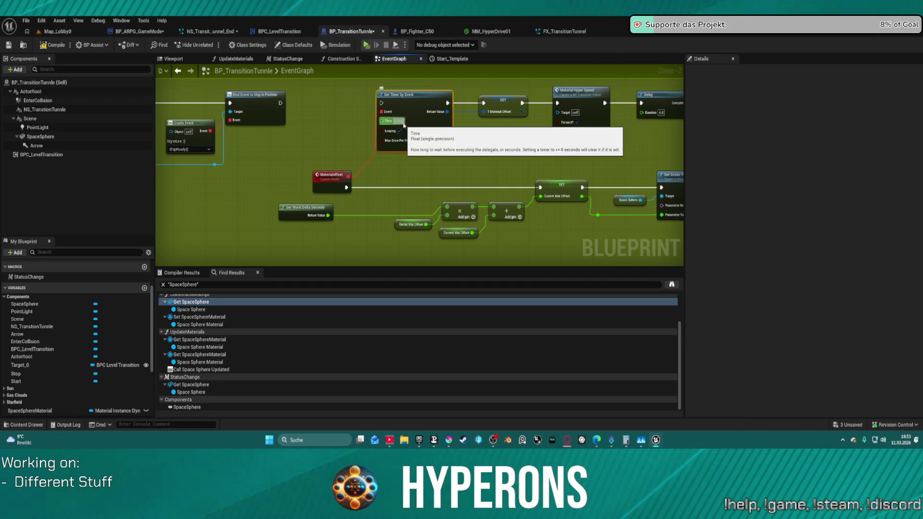
pyautogui.moveTo(383, 104); pyautogui.dragTo(279, 104)
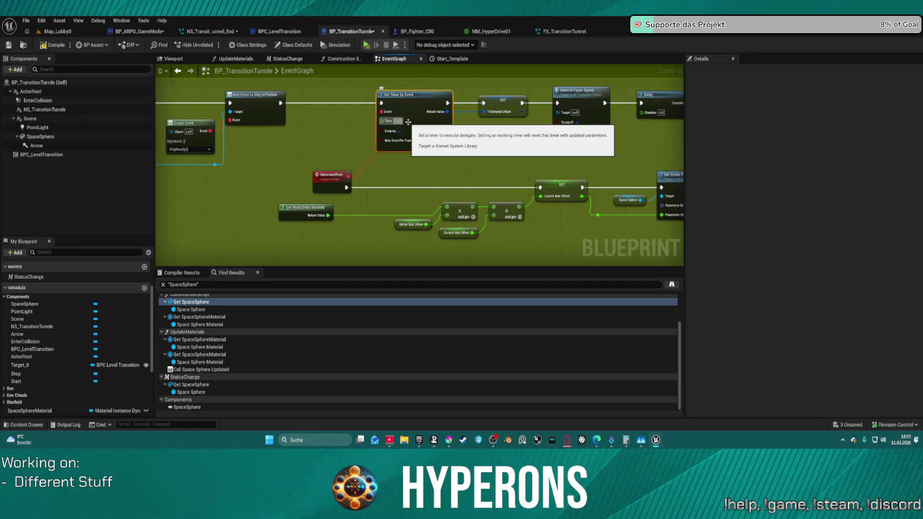
pyautogui.click(362, 83)
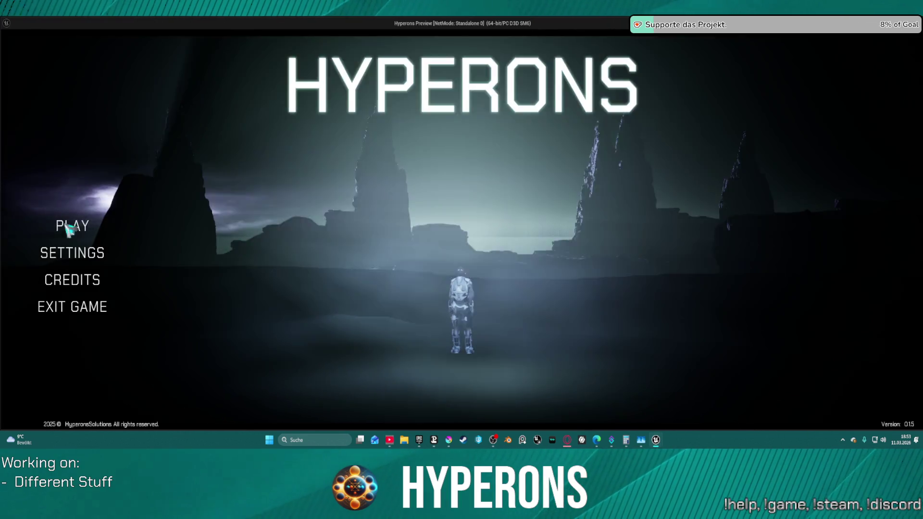
# Start a Hyperons game with the existing character, jump through the gate to Oton, then exit.
pyautogui.click(73, 226)
pyautogui.click(379, 374)
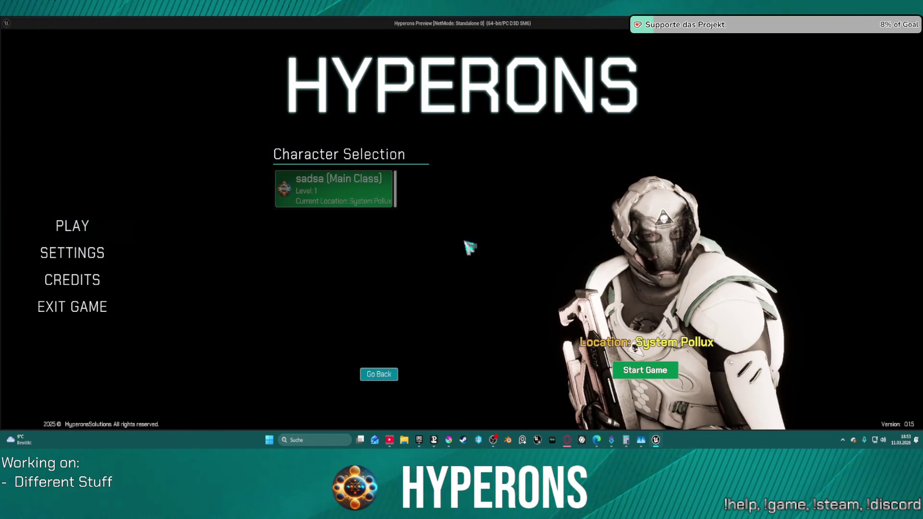
pyautogui.click(646, 370)
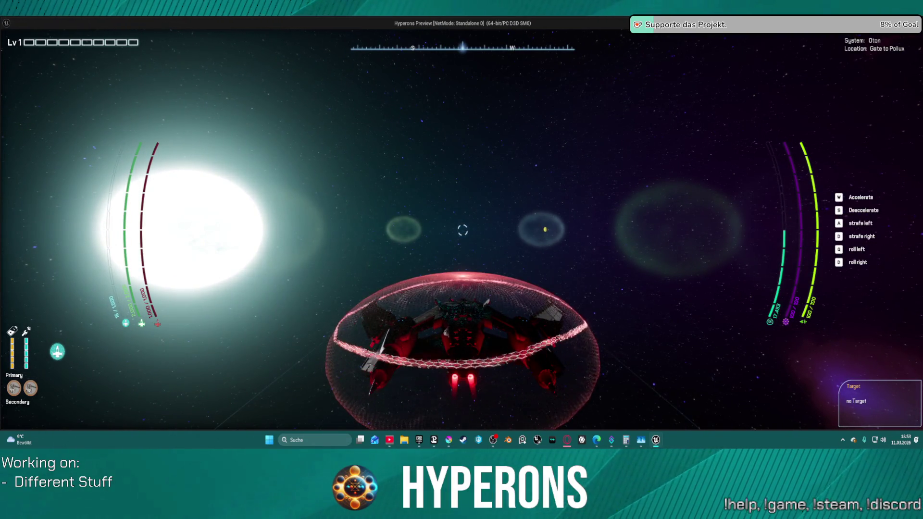
pyautogui.press('Escape')
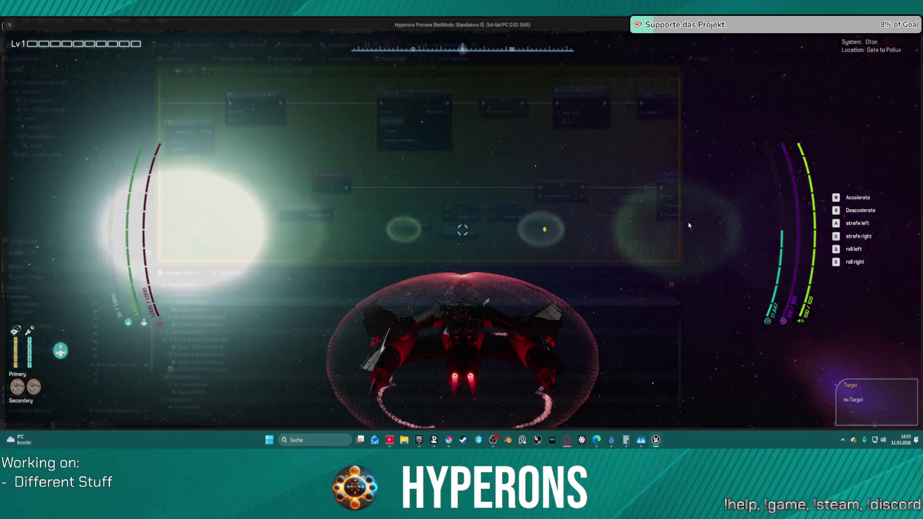
# Inspect the Material Hyper Speed event and the StatusChange macro's scale, Clamp and SET nodes.
pyautogui.moveTo(401, 169); pyautogui.dragTo(336, 162)
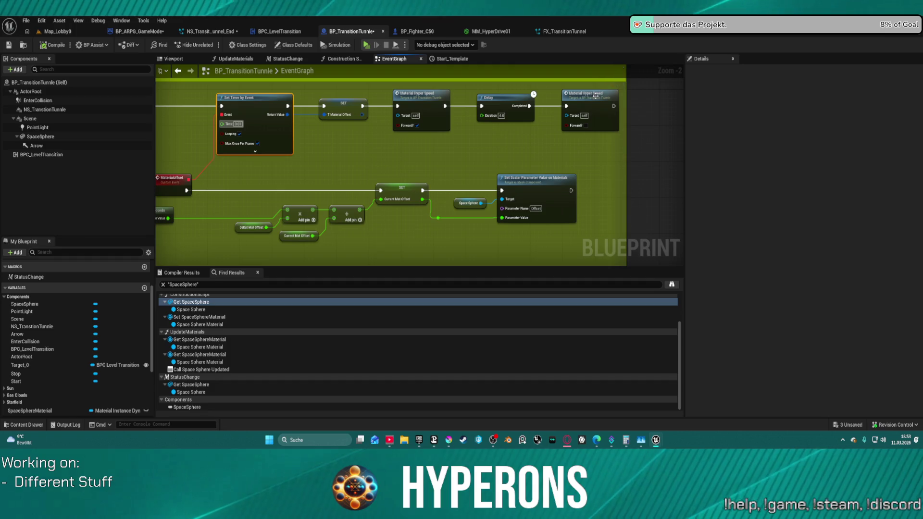
pyautogui.doubleClick(404, 98)
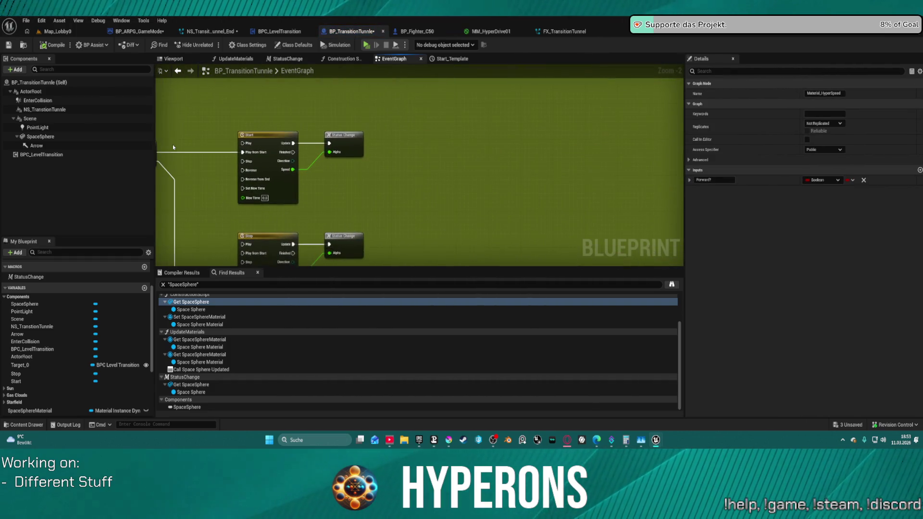
pyautogui.doubleClick(354, 135)
pyautogui.moveTo(405, 172); pyautogui.dragTo(313, 184)
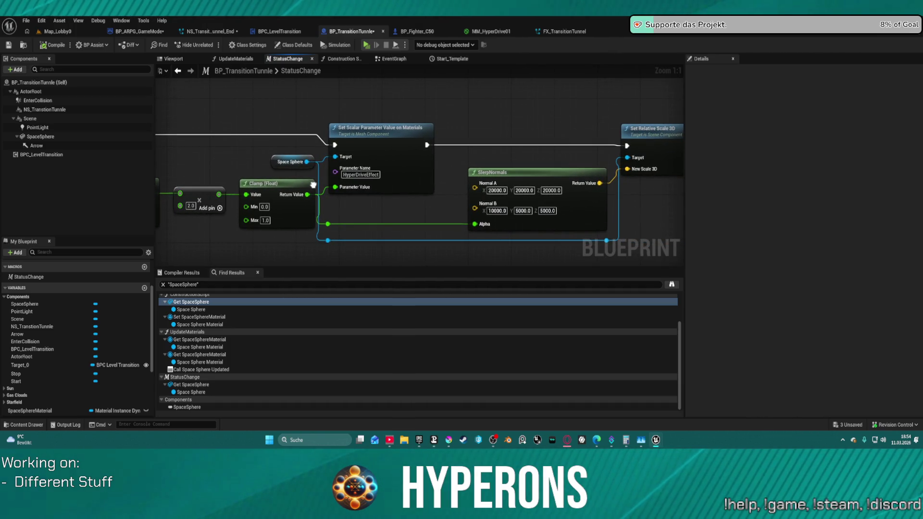
pyautogui.moveTo(313, 184)
pyautogui.mouseDown()
pyautogui.moveTo(612, 144)
pyautogui.moveTo(528, 149)
pyautogui.moveTo(811, 163)
pyautogui.moveTo(727, 150)
pyautogui.mouseUp()
pyautogui.click(394, 59)
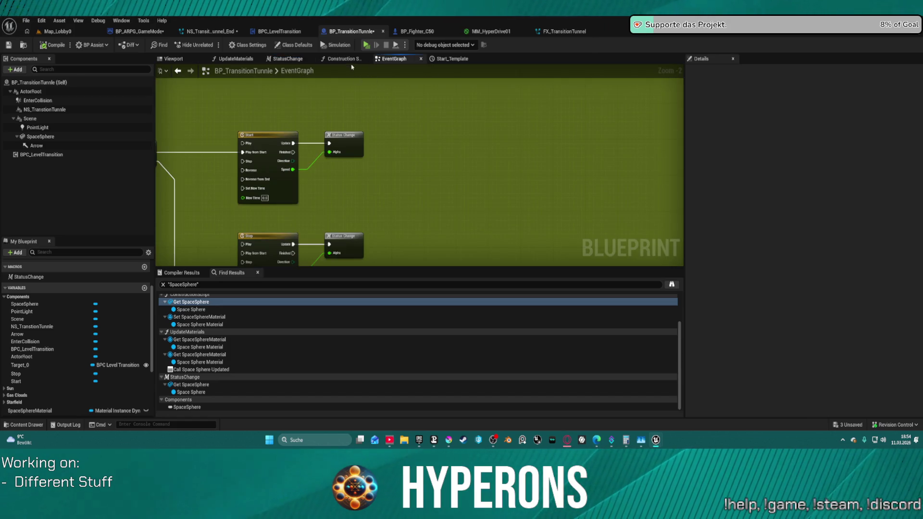
# Set the first Attach Component To Component node's Rotation Rule to Keep World.
pyautogui.scroll(-7, 395, 153)
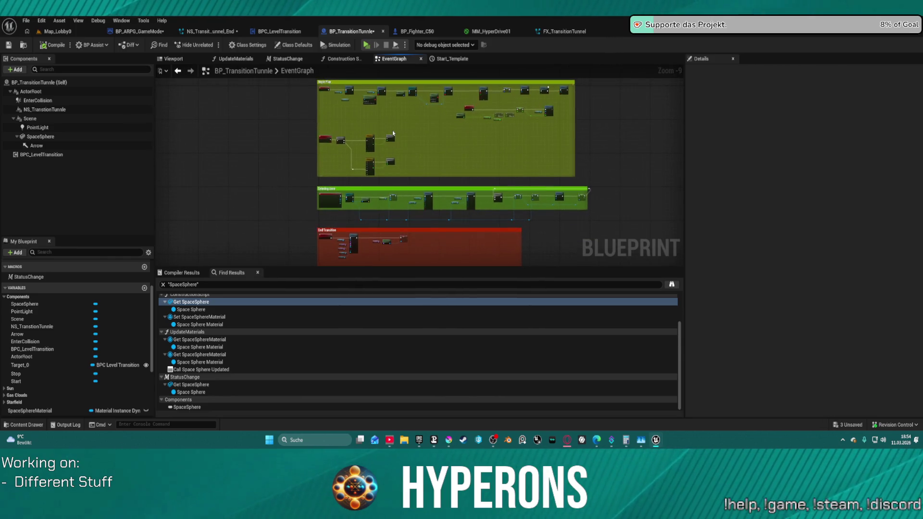
pyautogui.scroll(9, 392, 130)
pyautogui.moveTo(499, 183)
pyautogui.mouseDown()
pyautogui.moveTo(337, 164)
pyautogui.moveTo(402, 126)
pyautogui.mouseUp()
pyautogui.click(402, 126)
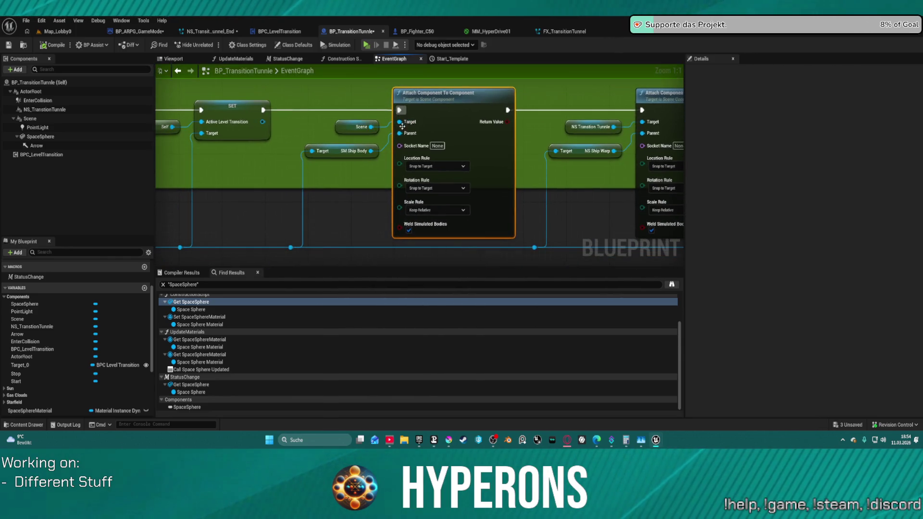
pyautogui.click(450, 188)
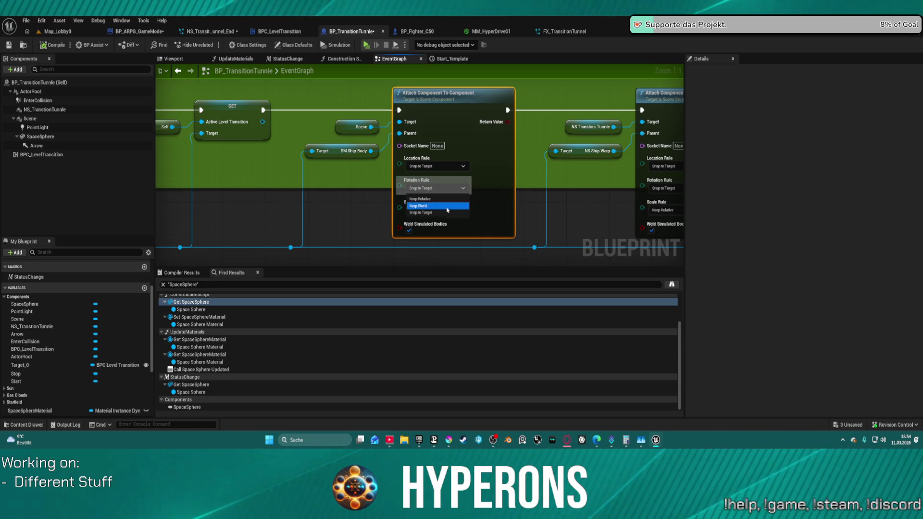
pyautogui.click(439, 205)
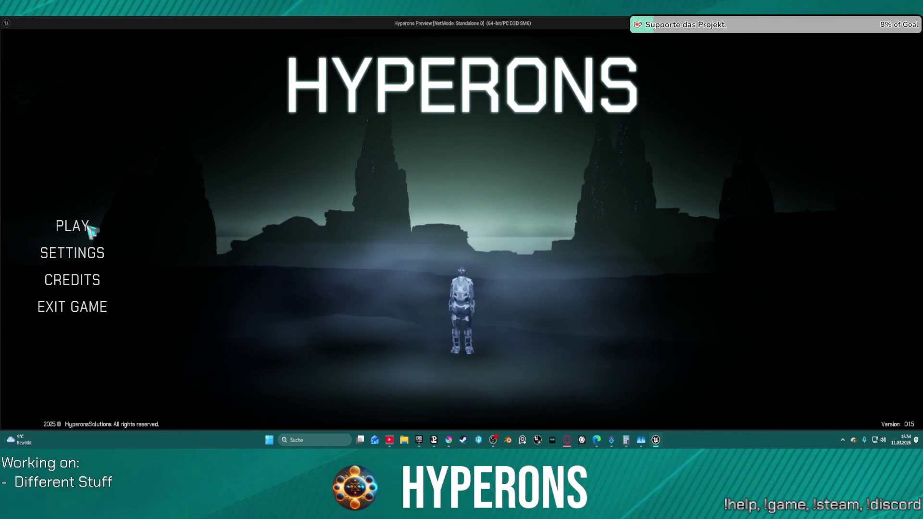
# Start a game with the existing character, fly through the Pollux gate into Oton, then exit.
pyautogui.click(86, 227)
pyautogui.click(331, 190)
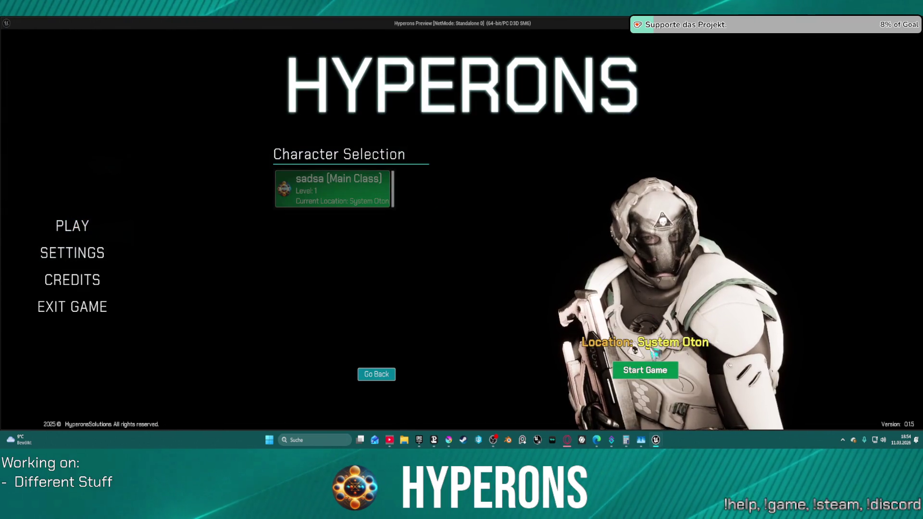
pyautogui.click(646, 370)
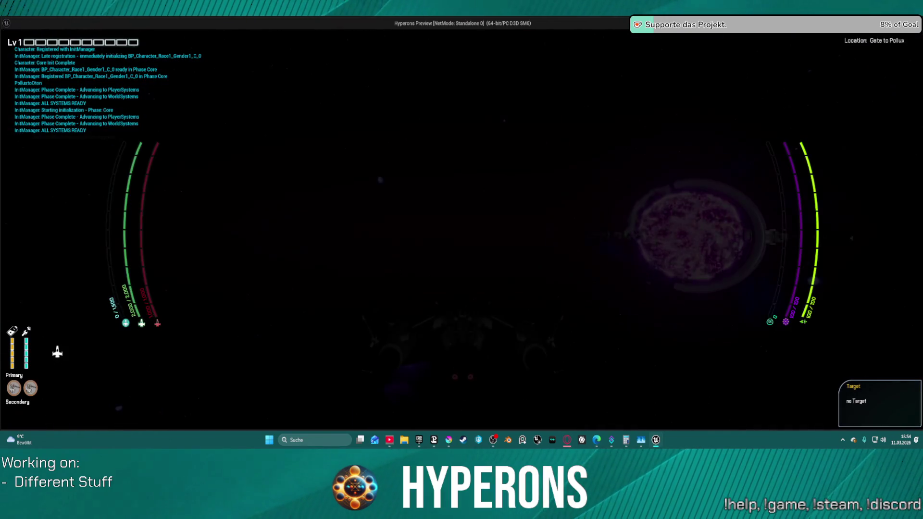
pyautogui.press('w')
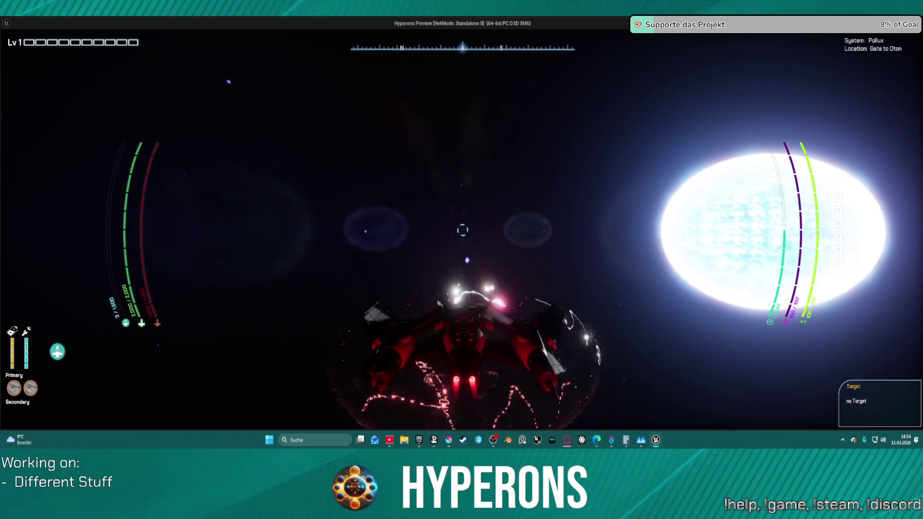
pyautogui.press('w')
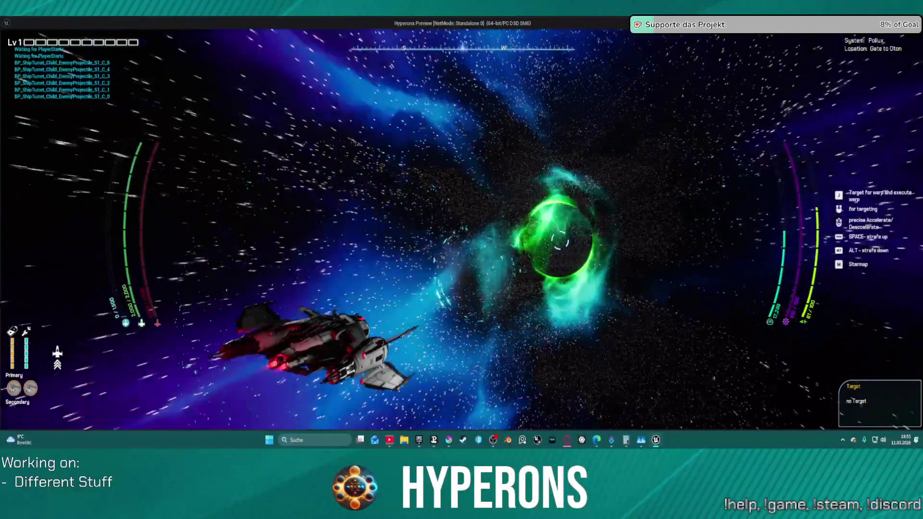
pyautogui.press('Escape')
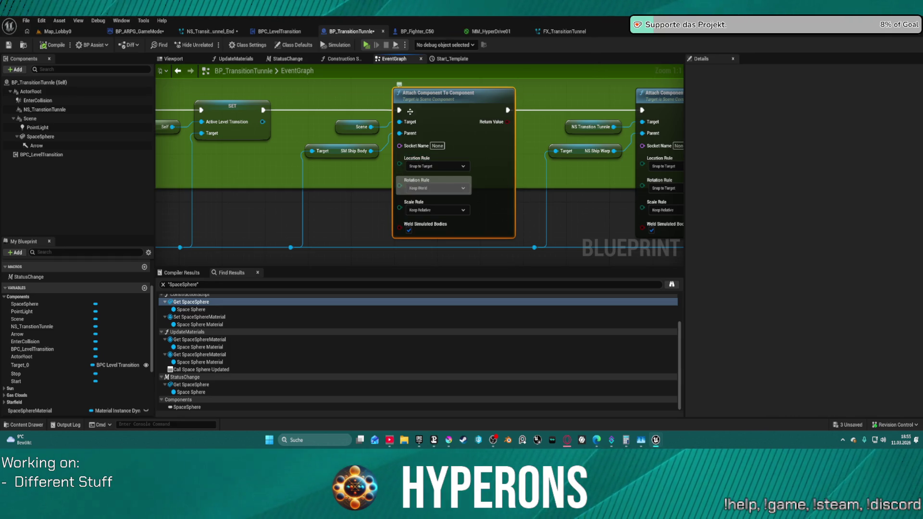
# In NS_Transition_Tunnel_End, stretch the refr, refr001, Rift001, ShockWave and sparks emitter bars to about 3 seconds.
pyautogui.scroll(-4, 359, 183)
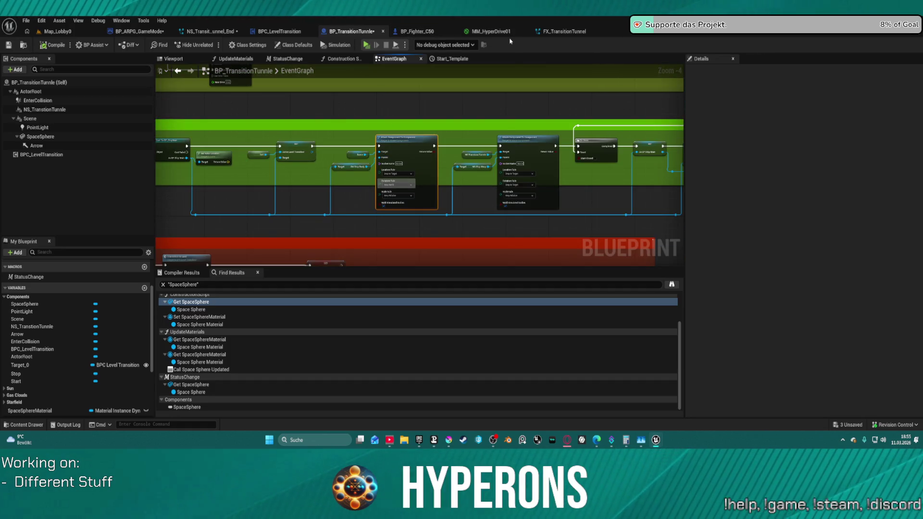
pyautogui.click(549, 30)
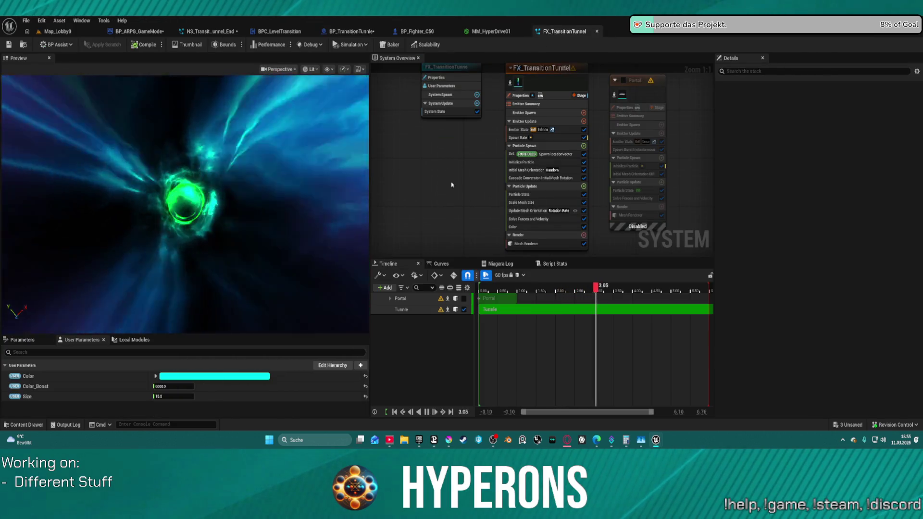
pyautogui.click(211, 31)
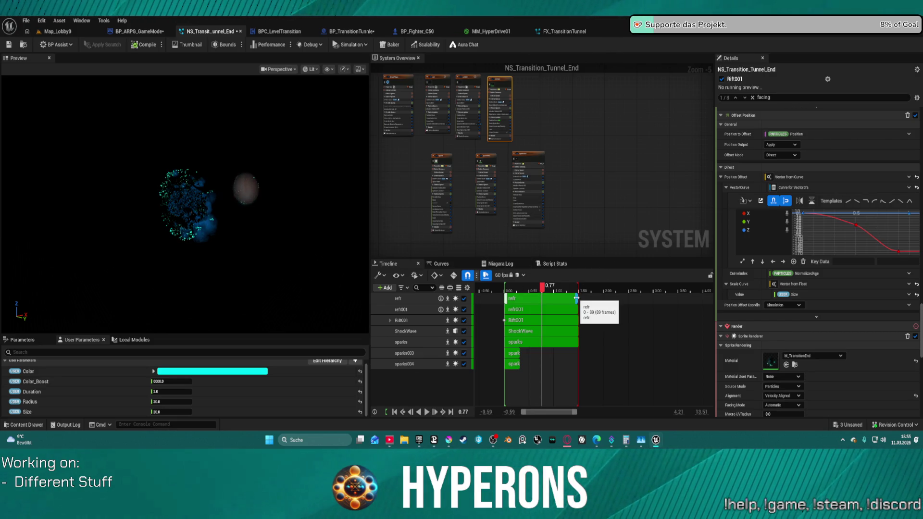
pyautogui.moveTo(576, 298)
pyautogui.mouseDown()
pyautogui.moveTo(706, 299)
pyautogui.moveTo(652, 303)
pyautogui.mouseUp()
pyautogui.moveTo(575, 309); pyautogui.dragTo(650, 310)
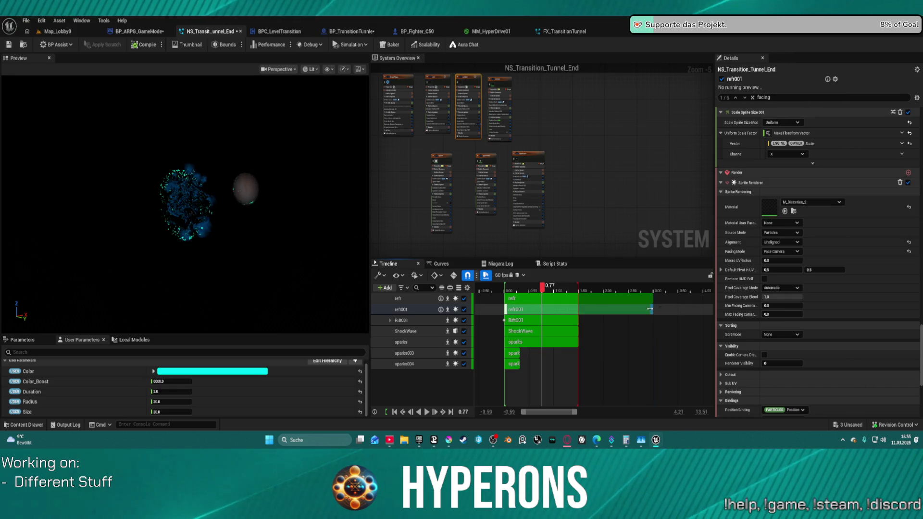
pyautogui.moveTo(577, 321); pyautogui.dragTo(653, 320)
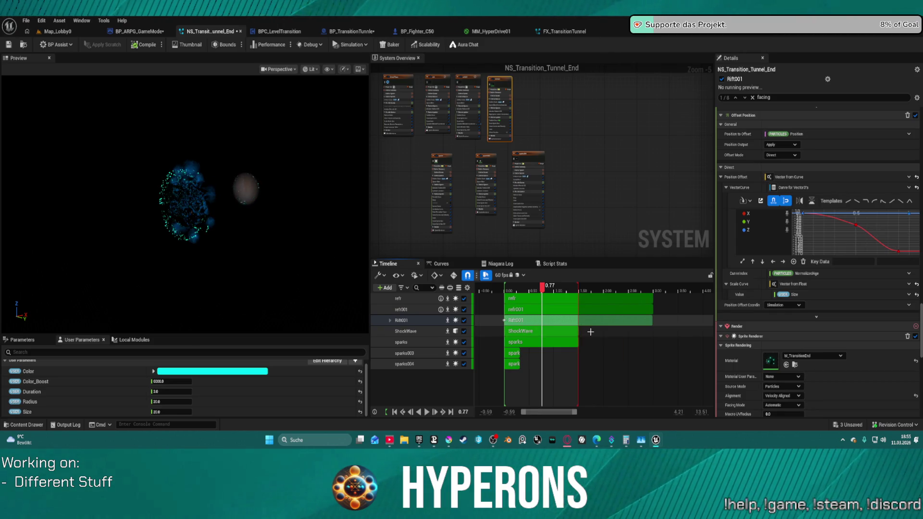
pyautogui.moveTo(577, 333)
pyautogui.mouseDown()
pyautogui.moveTo(651, 332)
pyautogui.moveTo(652, 321)
pyautogui.mouseUp()
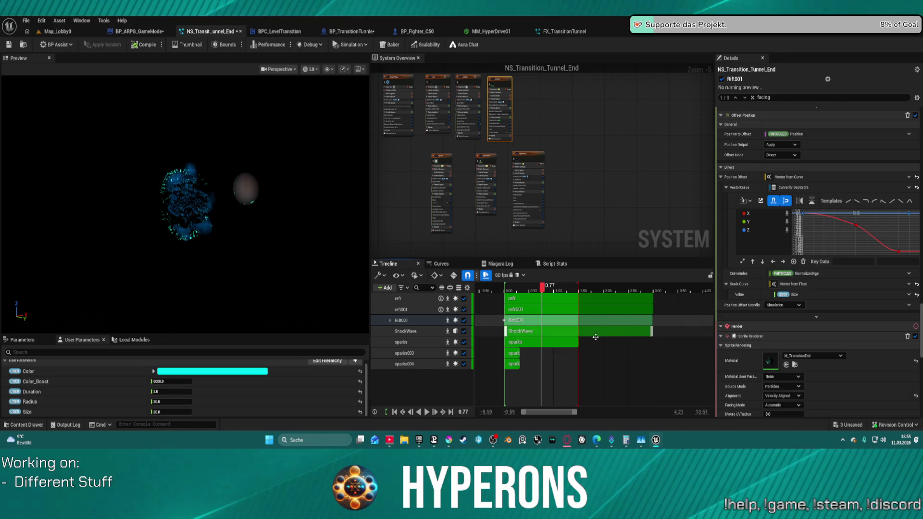
pyautogui.moveTo(577, 342)
pyautogui.mouseDown()
pyautogui.moveTo(651, 341)
pyautogui.moveTo(652, 325)
pyautogui.mouseUp()
# Extend the preview range to 3 seconds, scrub it, and inspect Rift001's offset curve and Offset Position module.
pyautogui.click(650, 322)
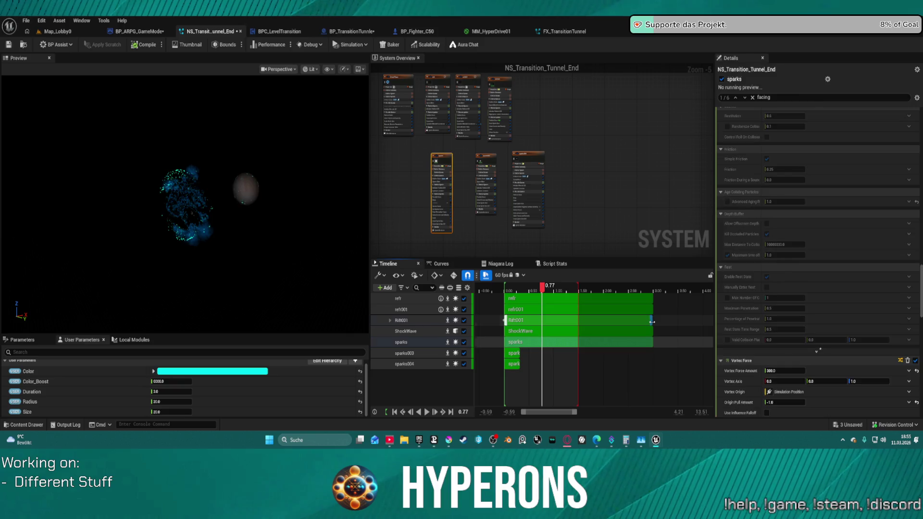
pyautogui.moveTo(577, 286); pyautogui.dragTo(654, 289)
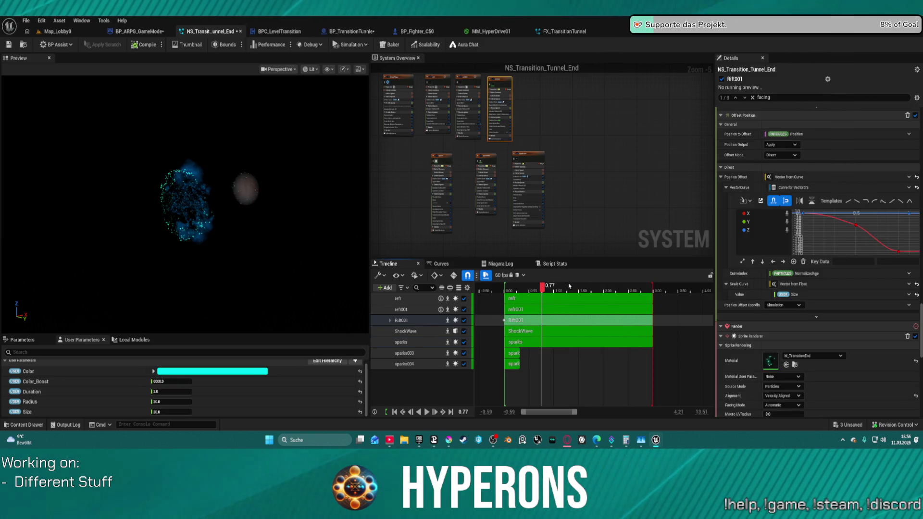
pyautogui.moveTo(546, 288)
pyautogui.mouseDown()
pyautogui.moveTo(653, 289)
pyautogui.moveTo(543, 290)
pyautogui.moveTo(592, 289)
pyautogui.mouseUp()
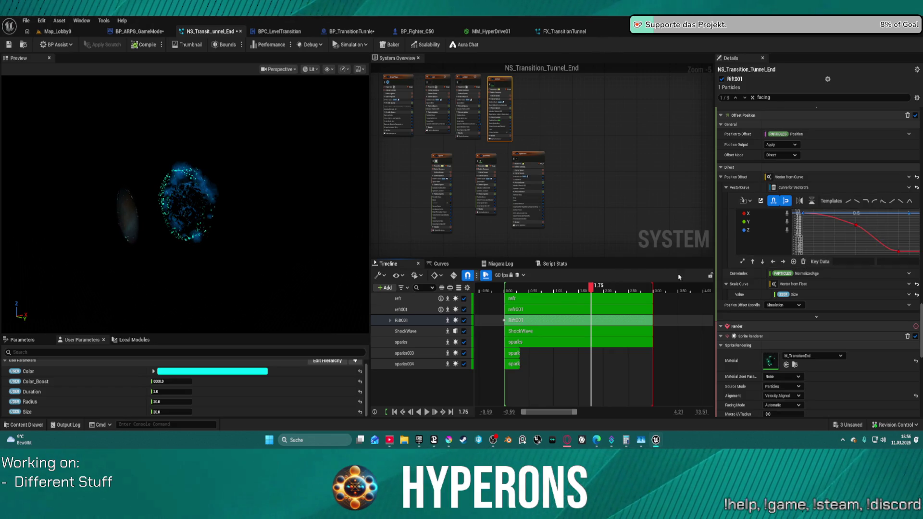
pyautogui.click(899, 251)
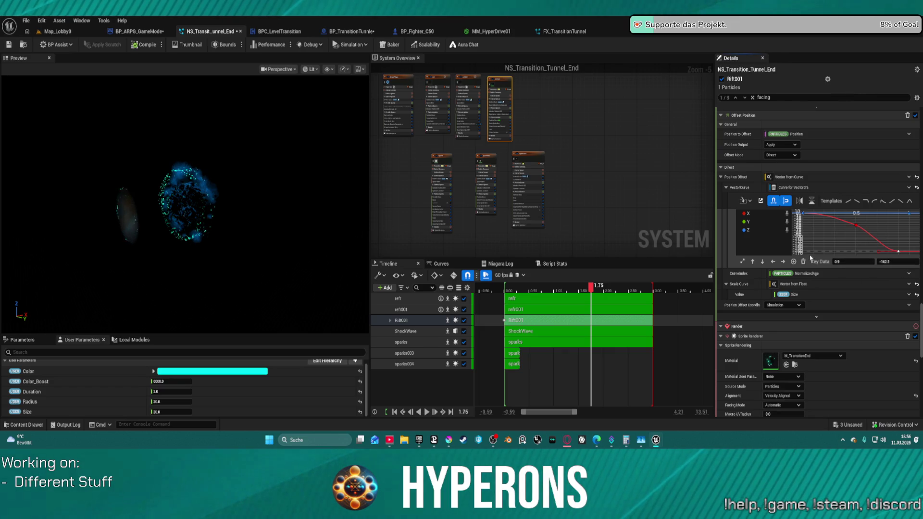
pyautogui.scroll(1, 764, 238)
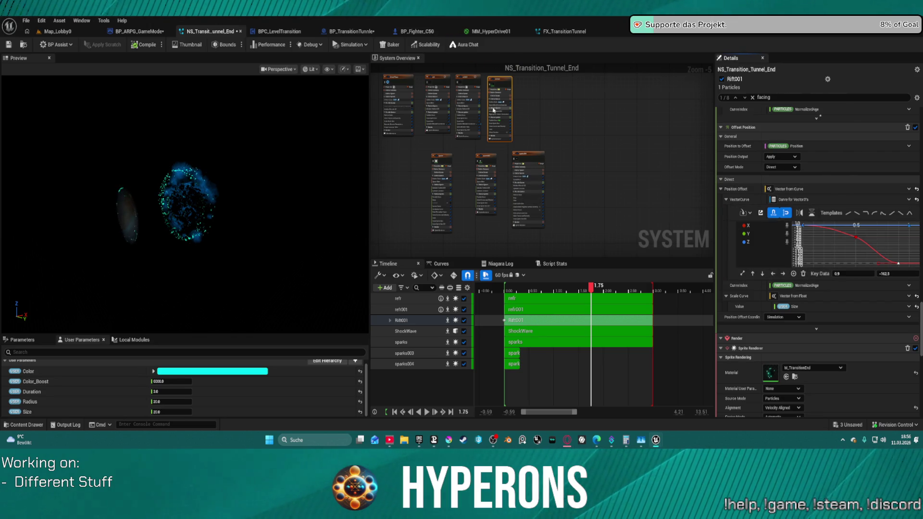
pyautogui.scroll(5, 494, 147)
pyautogui.click(496, 174)
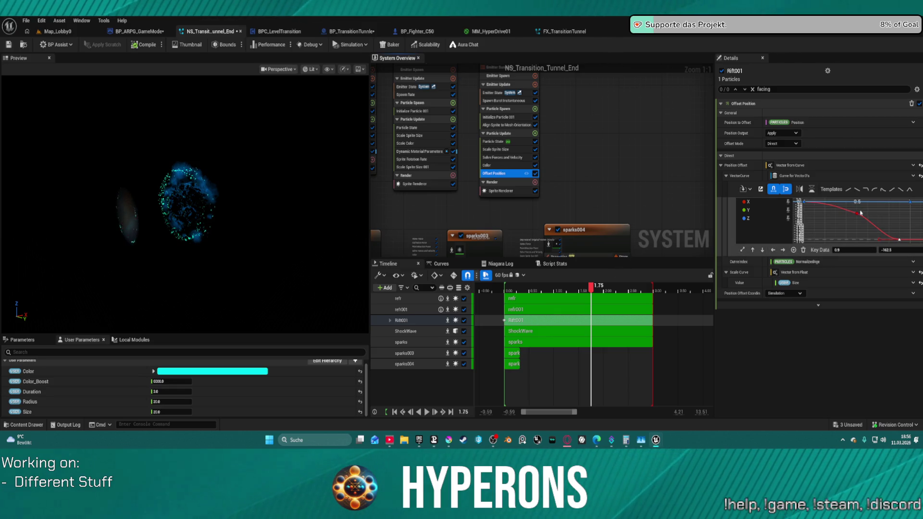
# Set Rift001's Initialize Particle Lifetime to 8 and scrub the preview to check the longer particles.
pyautogui.moveTo(593, 289)
pyautogui.mouseDown()
pyautogui.moveTo(558, 289)
pyautogui.moveTo(577, 288)
pyautogui.mouseUp()
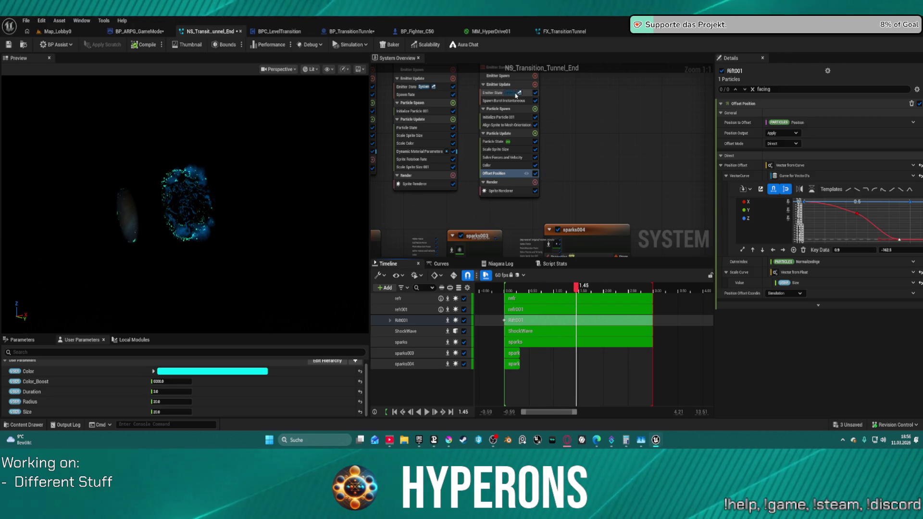
pyautogui.click(497, 92)
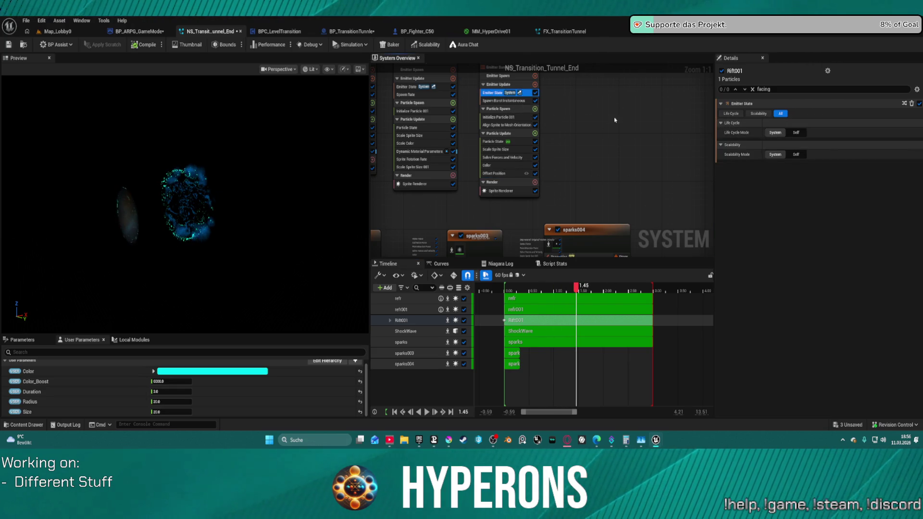
pyautogui.click(486, 101)
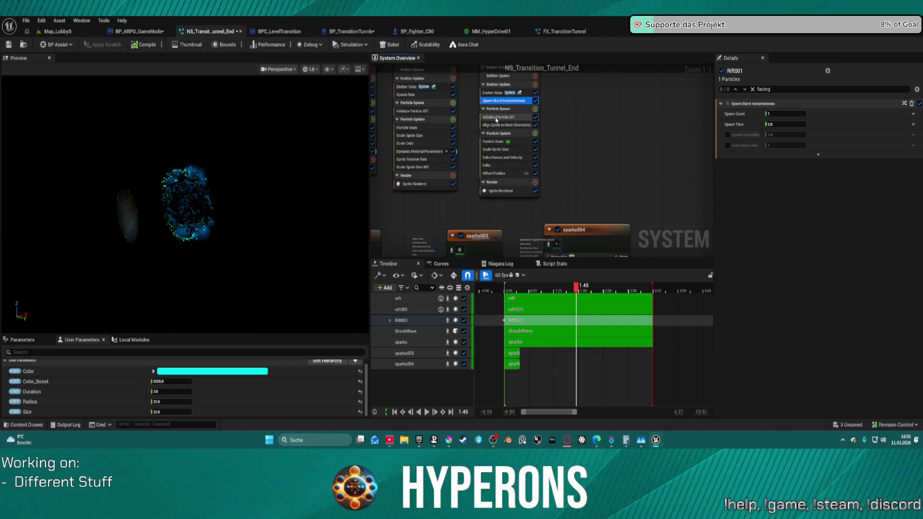
pyautogui.click(496, 117)
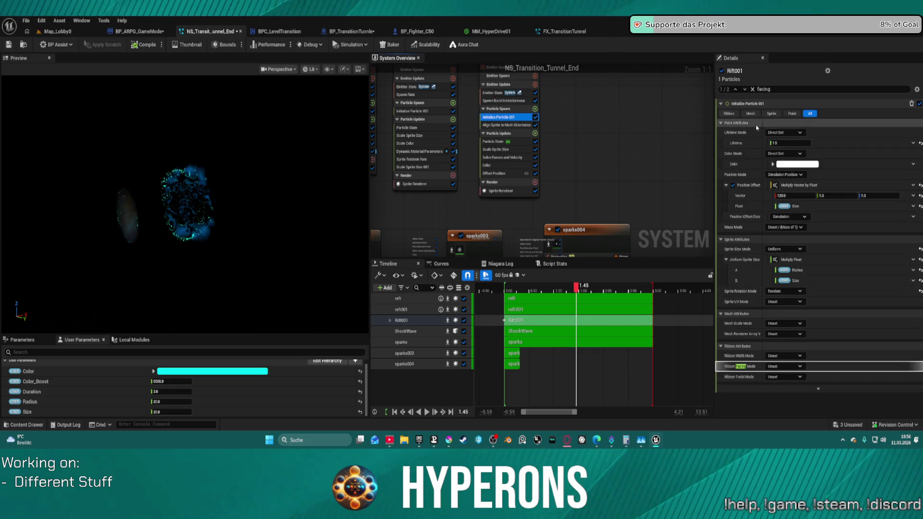
pyautogui.click(787, 144)
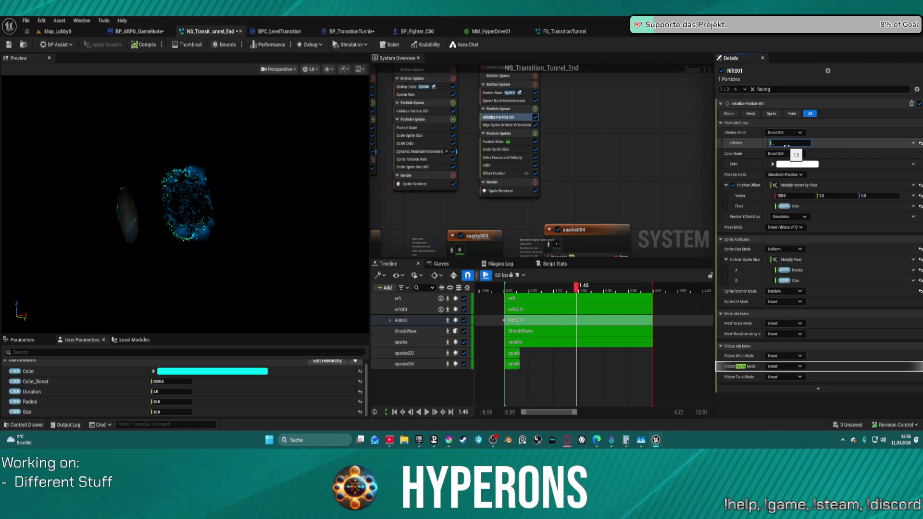
pyautogui.write('8')
pyautogui.press('Return')
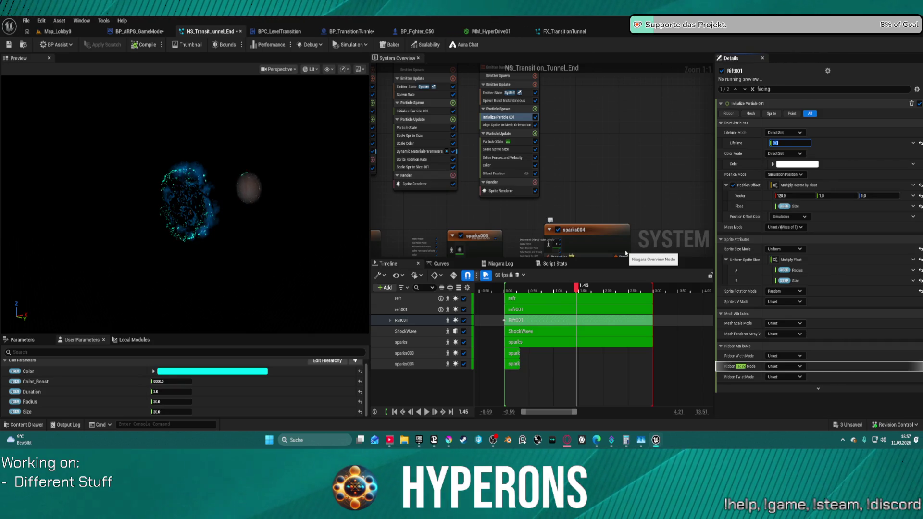
pyautogui.moveTo(592, 287)
pyautogui.mouseDown()
pyautogui.moveTo(645, 278)
pyautogui.moveTo(655, 286)
pyautogui.moveTo(517, 286)
pyautogui.moveTo(702, 286)
pyautogui.moveTo(521, 287)
pyautogui.moveTo(599, 303)
pyautogui.mouseUp()
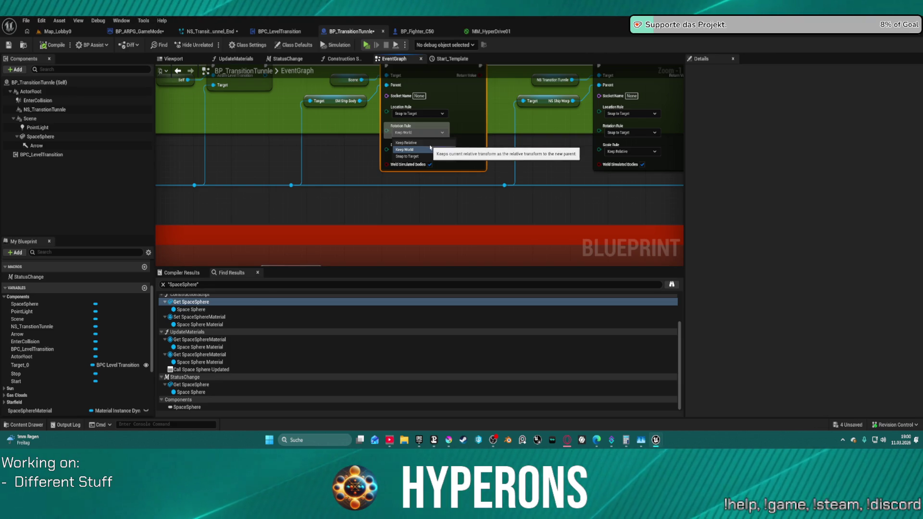
# Revert the first attach node's rotation rule to Keep Relative and launch a standalone preview.
pyautogui.click(407, 143)
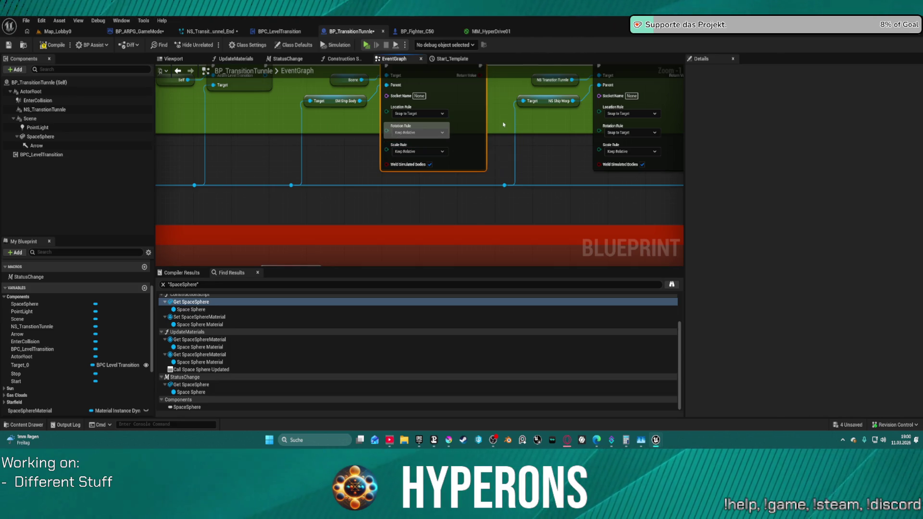
pyautogui.scroll(-3, 504, 124)
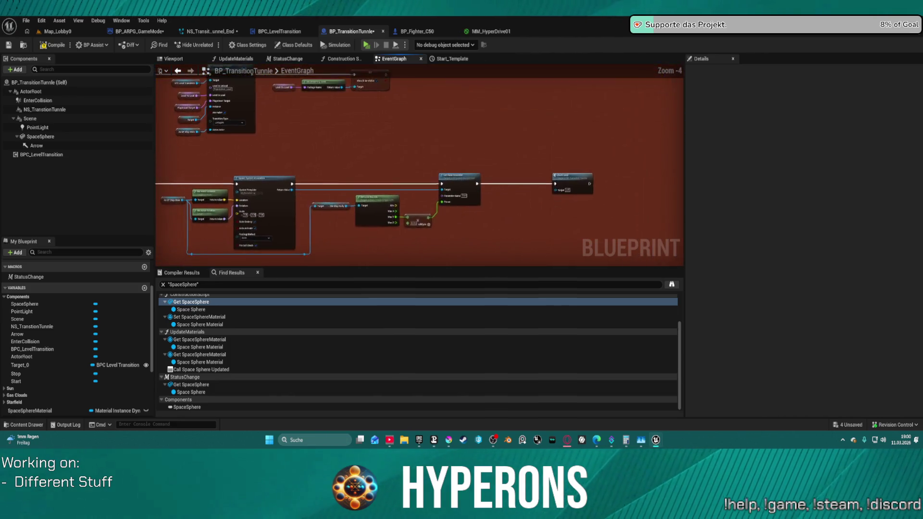
pyautogui.moveTo(423, 73); pyautogui.dragTo(506, 75)
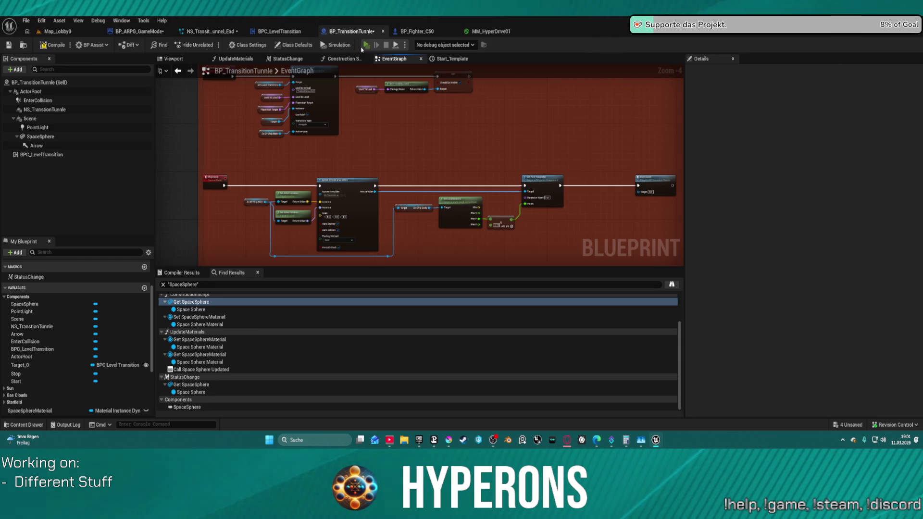
pyautogui.click(364, 45)
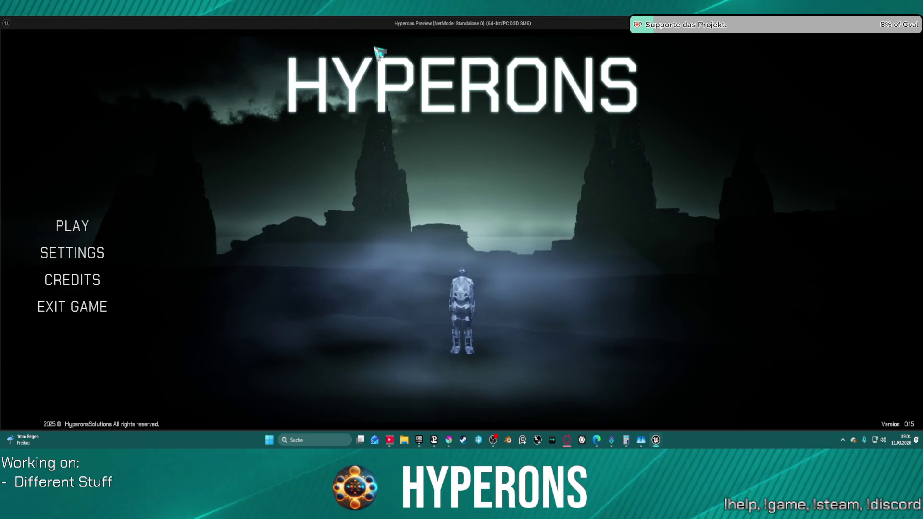
# Enter character selection and fly the ship through the gate into System Pollux.
pyautogui.click(74, 228)
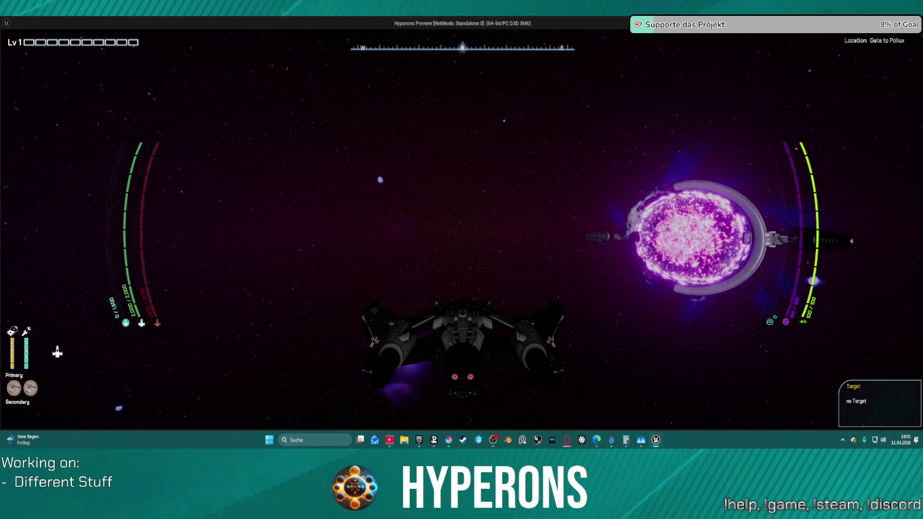
pyautogui.press('w')
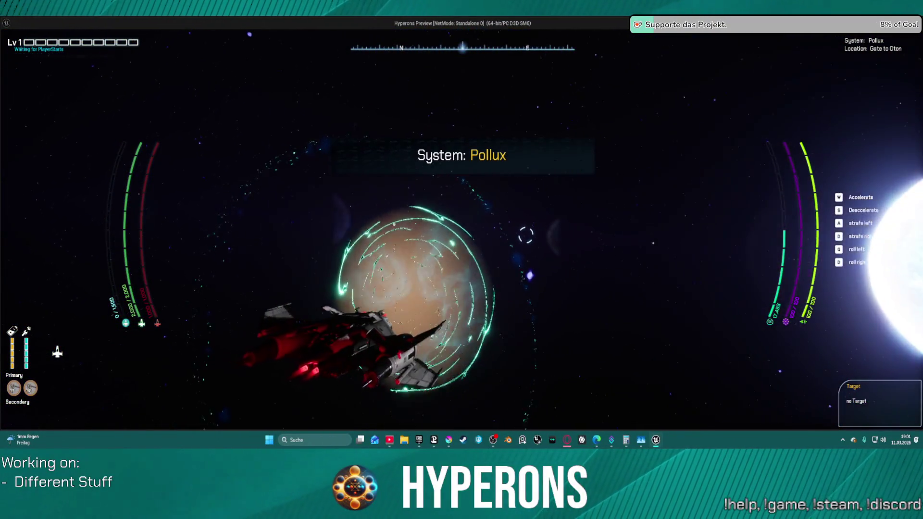
# Connect the End Transition Delay's Completed pin to the Spawn Sound node, then relaunch the standalone preview.
pyautogui.press('e')
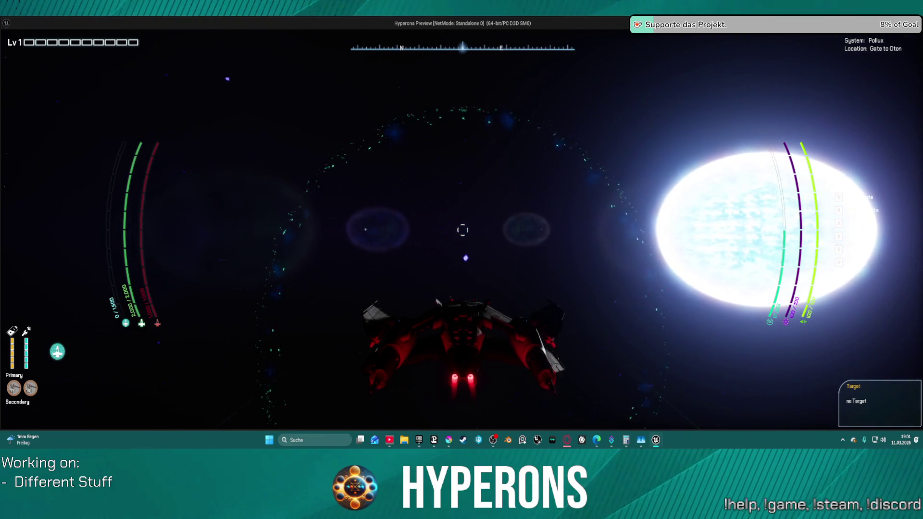
pyautogui.hotkey('alt', 'Tab')
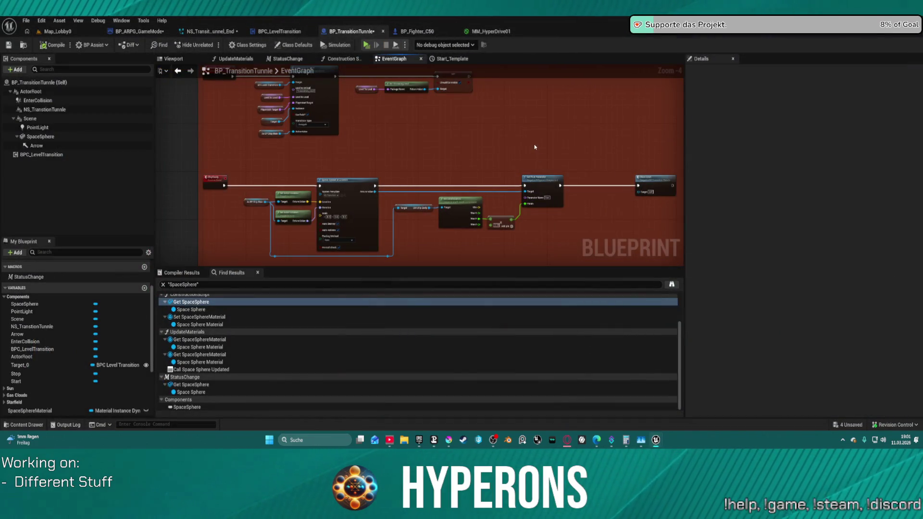
pyautogui.scroll(-4, 531, 164)
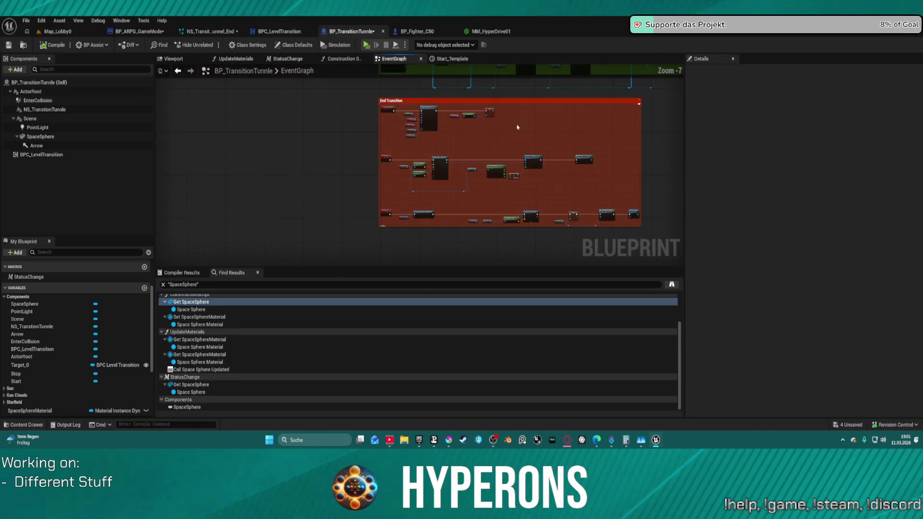
pyautogui.moveTo(417, 183); pyautogui.dragTo(411, 206)
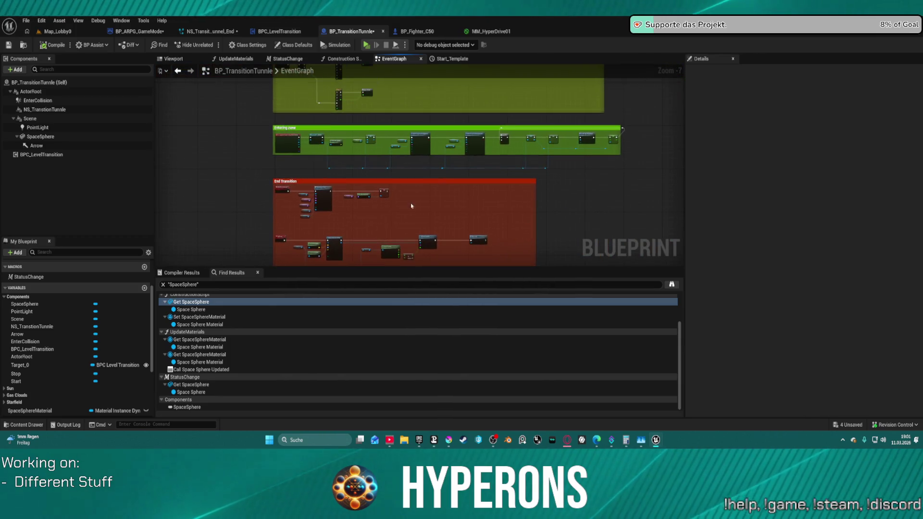
pyautogui.scroll(4, 414, 212)
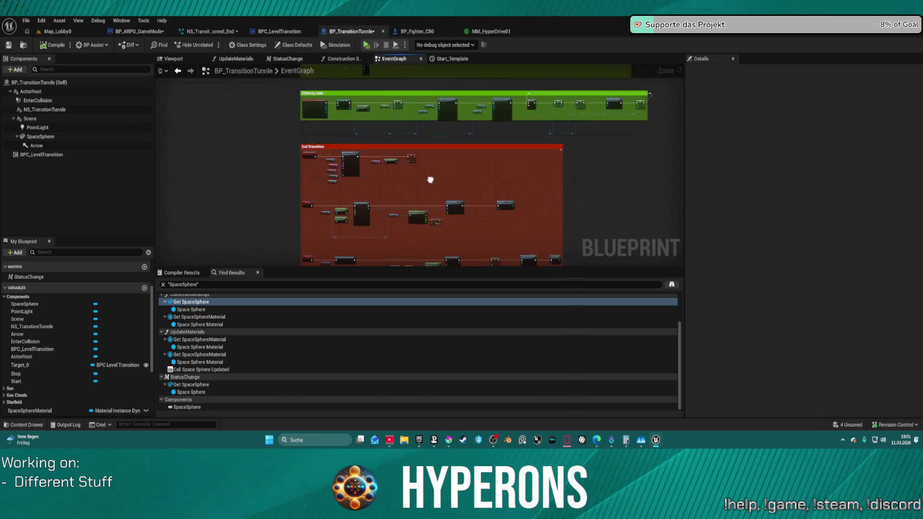
pyautogui.moveTo(455, 174)
pyautogui.mouseDown()
pyautogui.moveTo(463, 140)
pyautogui.moveTo(412, 186)
pyautogui.moveTo(344, 213)
pyautogui.moveTo(427, 86)
pyautogui.moveTo(364, 59)
pyautogui.mouseUp()
pyautogui.moveTo(414, 202)
pyautogui.mouseDown()
pyautogui.moveTo(356, 176)
pyautogui.moveTo(340, 138)
pyautogui.moveTo(481, 159)
pyautogui.moveTo(594, 190)
pyautogui.mouseUp()
pyautogui.moveTo(461, 221); pyautogui.dragTo(537, 208)
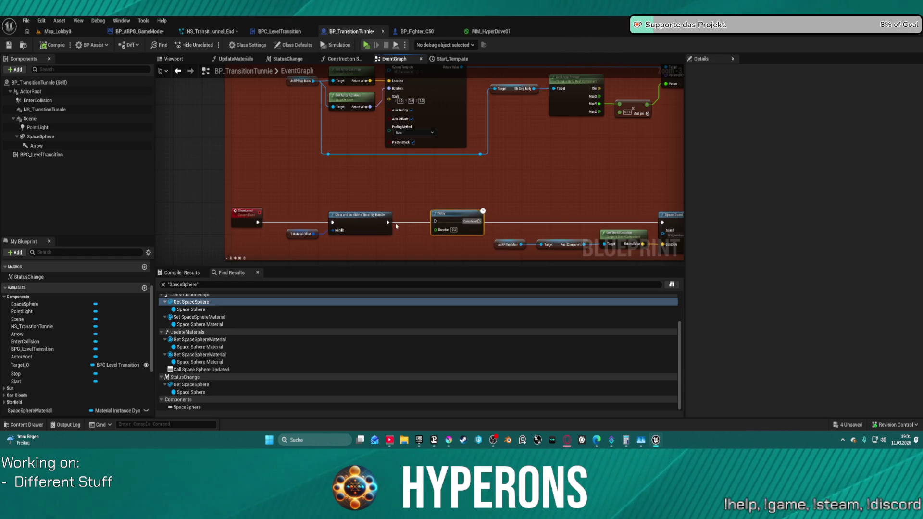
pyautogui.moveTo(479, 221); pyautogui.dragTo(509, 225)
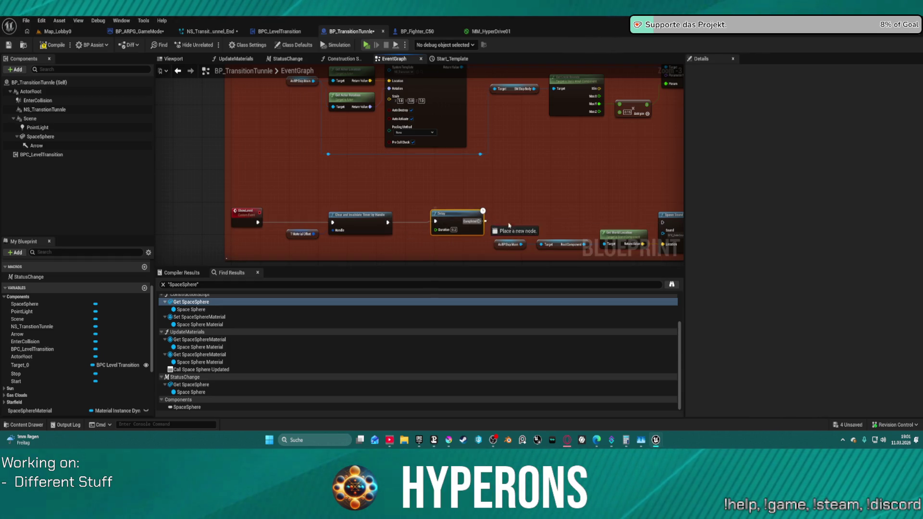
pyautogui.moveTo(661, 227); pyautogui.dragTo(663, 224)
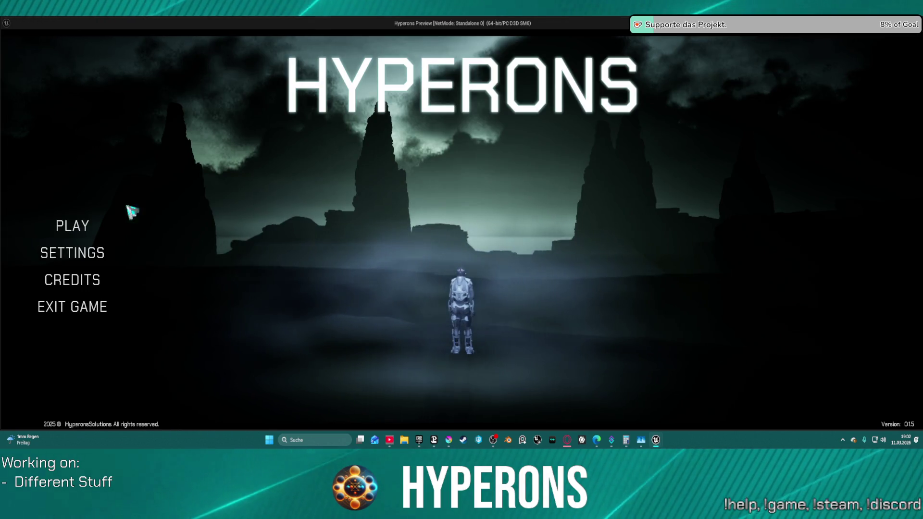
pyautogui.click(72, 225)
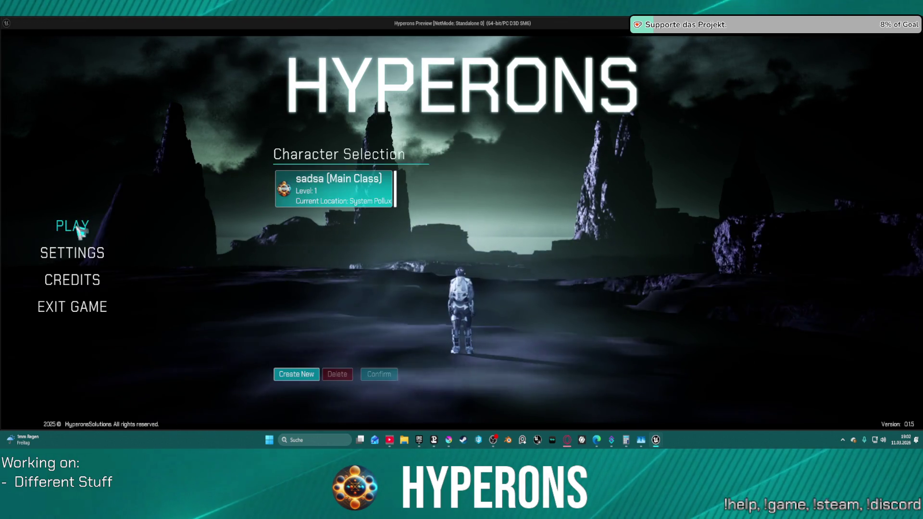
# Start the saved character in Pollux, jump to Oton, then exit and check the Delay node's Duration.
pyautogui.click(356, 197)
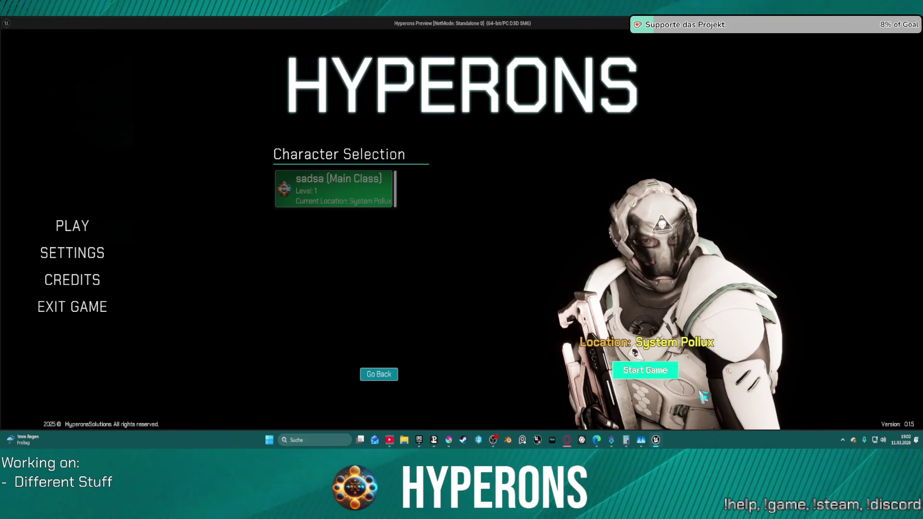
pyautogui.click(646, 370)
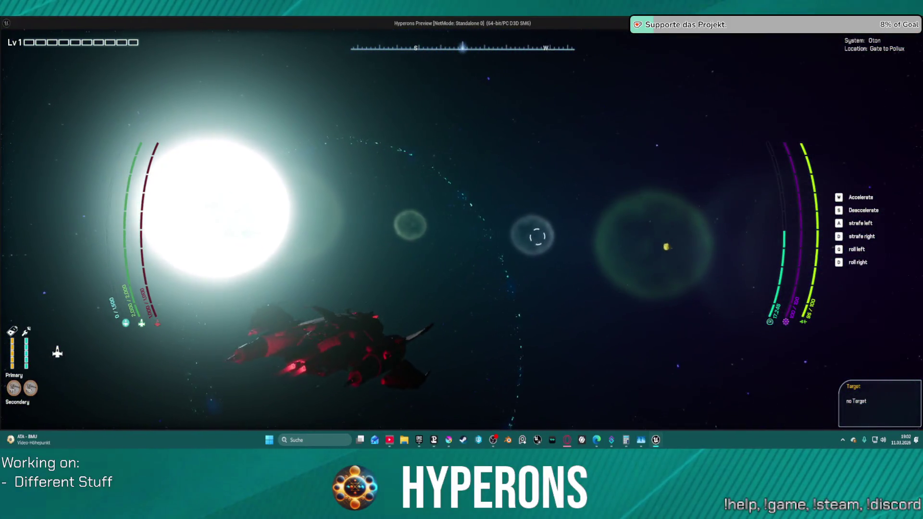
pyautogui.press('Escape')
pyautogui.click(455, 230)
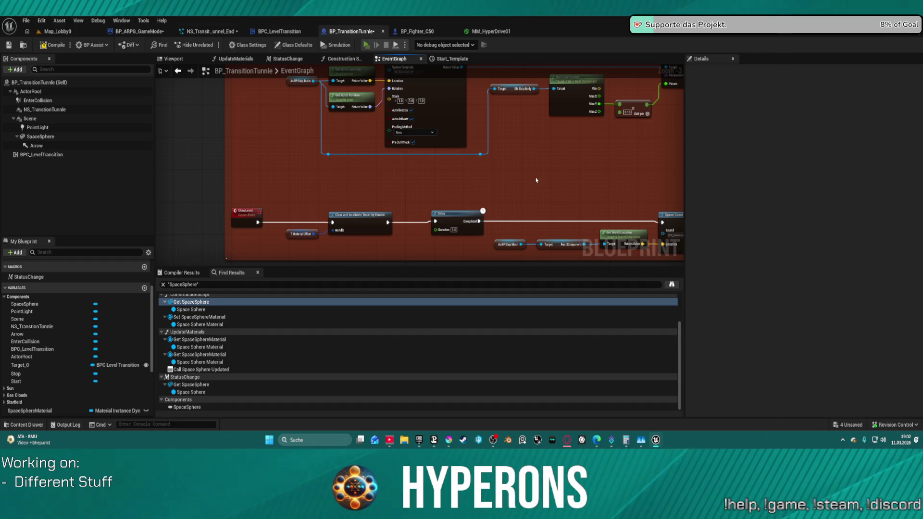
# Relaunch the preview, start the saved character in System Oton, then return to the graph.
pyautogui.hotkey('alt', 'p')
pyautogui.click(83, 232)
pyautogui.click(368, 195)
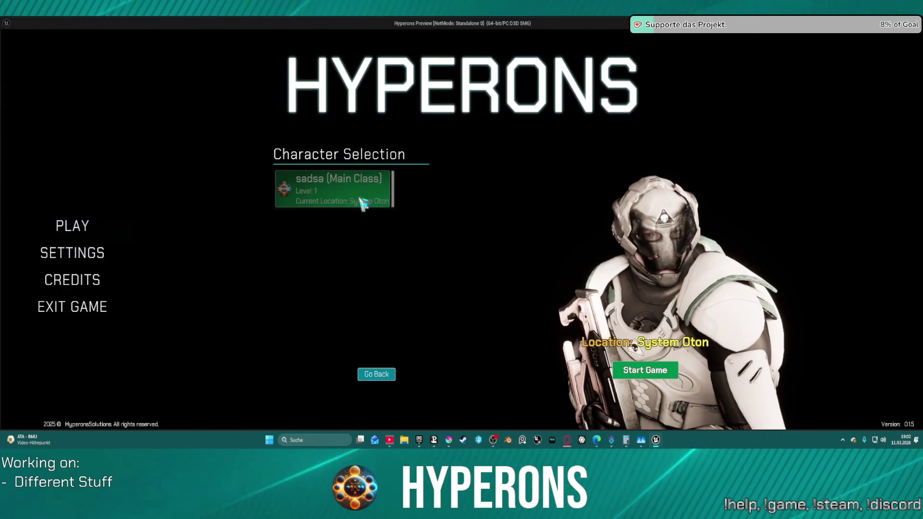
pyautogui.click(659, 377)
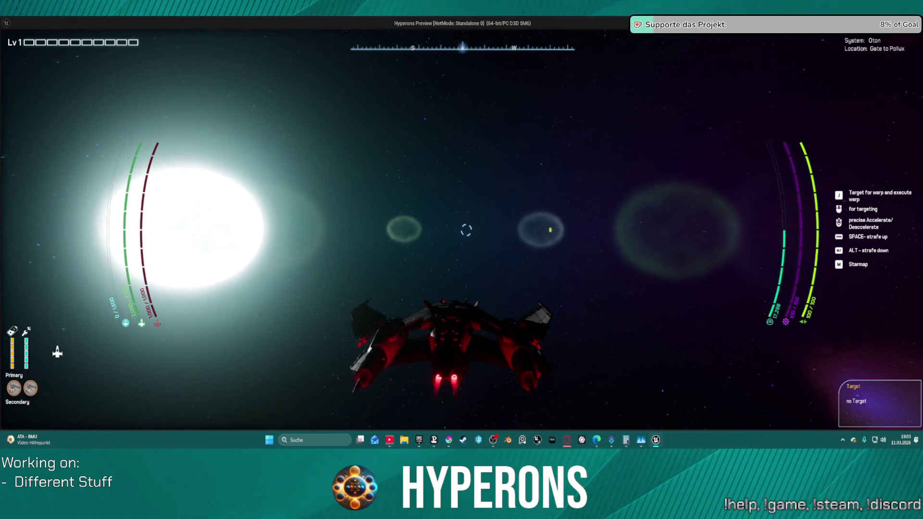
pyautogui.press('Escape')
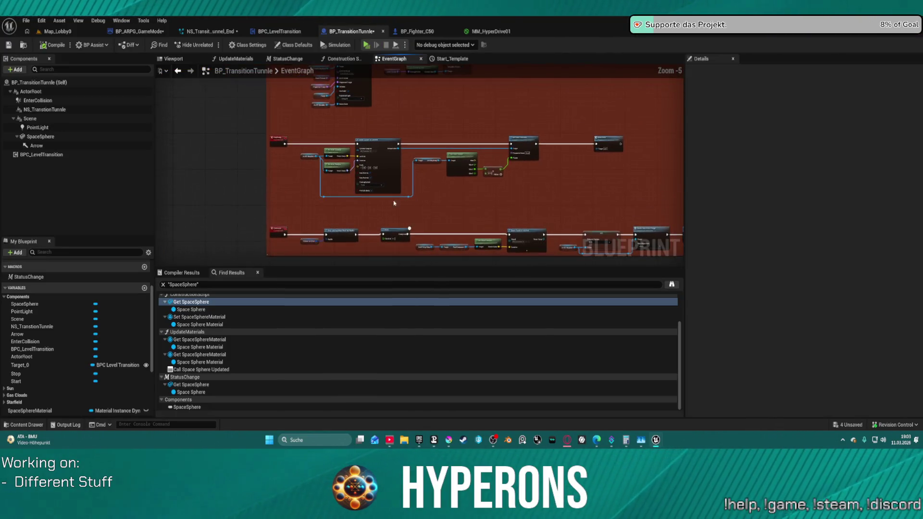
pyautogui.scroll(5, 395, 204)
pyautogui.moveTo(385, 154); pyautogui.dragTo(410, 177)
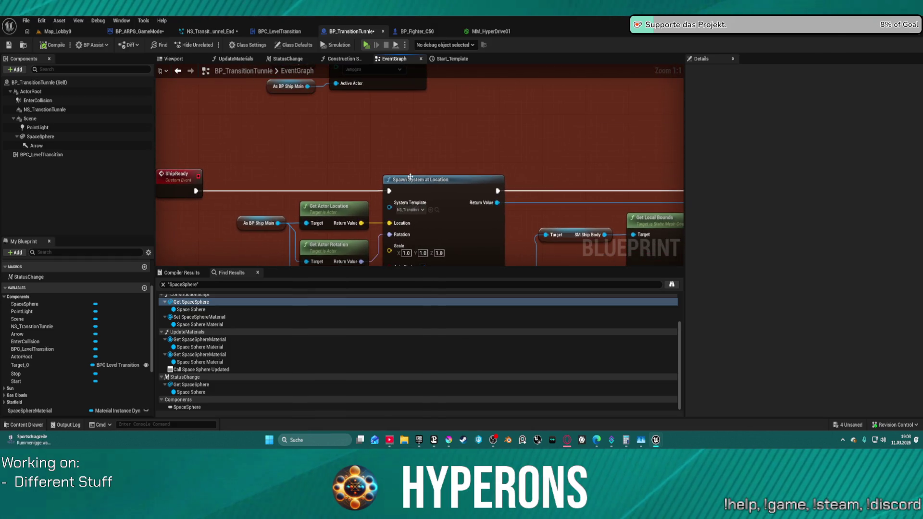
pyautogui.moveTo(363, 223); pyautogui.dragTo(363, 173)
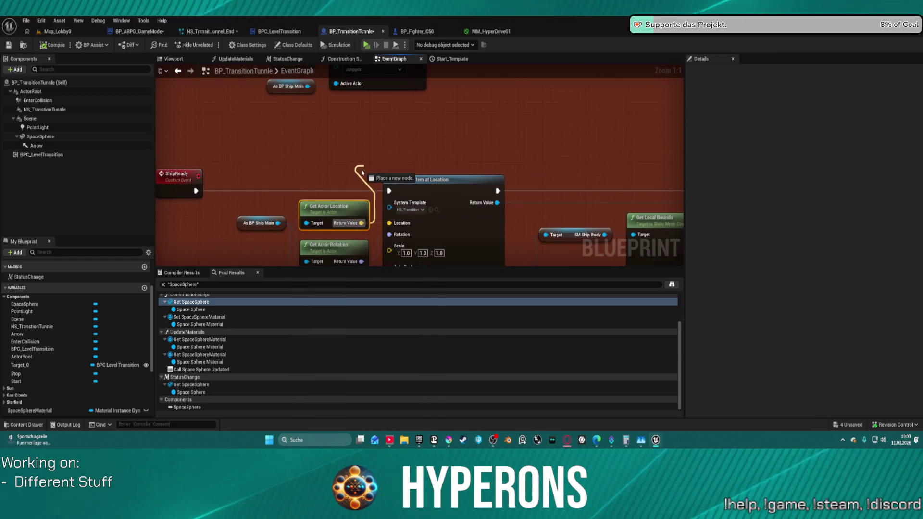
pyautogui.moveTo(195, 191); pyautogui.dragTo(316, 156)
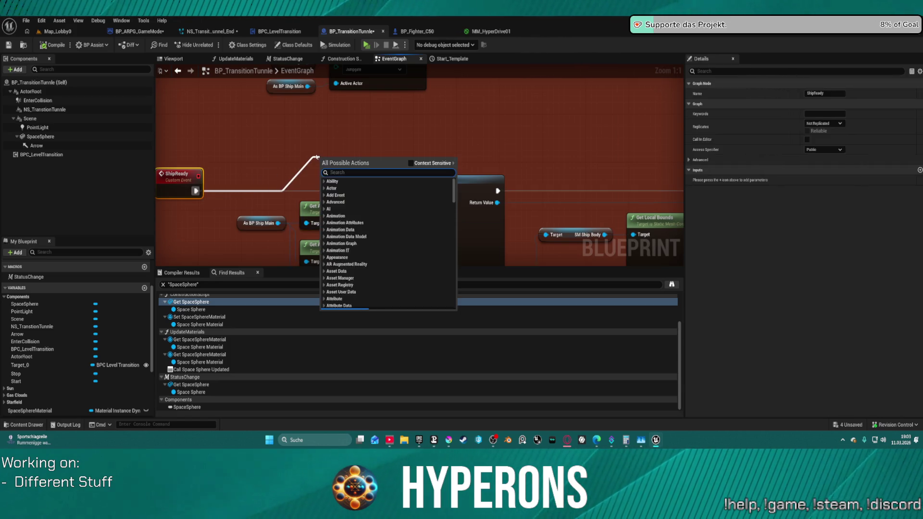
pyautogui.write('spae')
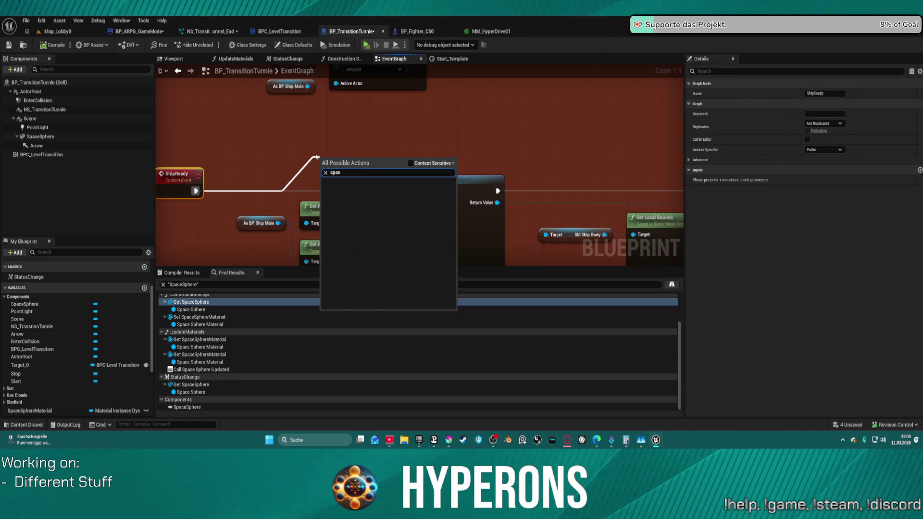
pyautogui.press('BackSpace')
pyautogui.write('wn sys')
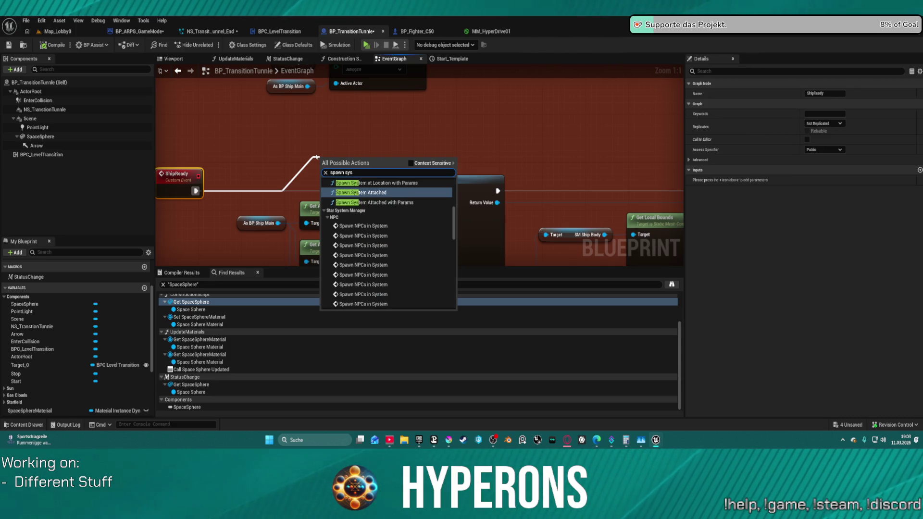
pyautogui.press('Return')
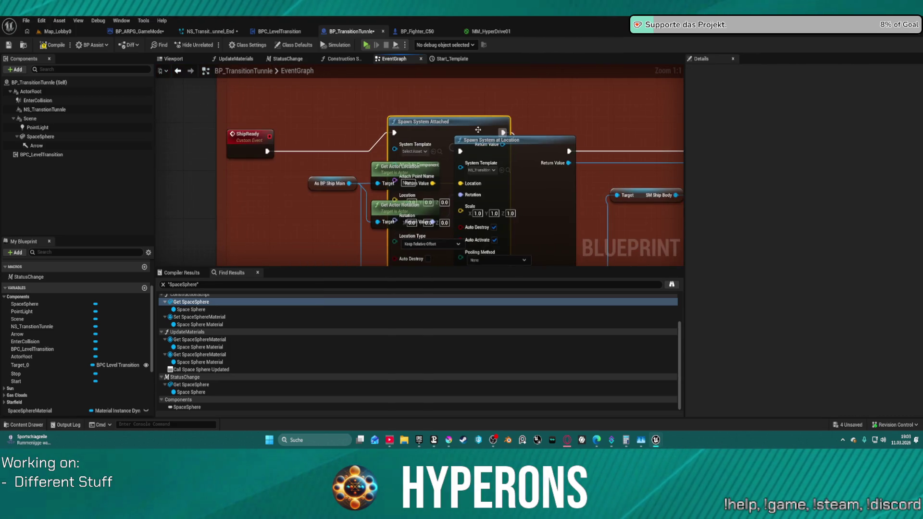
pyautogui.hotkey('ctrl', 'c')
pyautogui.hotkey('ctrl', 'v')
pyautogui.click(541, 137)
pyautogui.moveTo(542, 137); pyautogui.dragTo(596, 93)
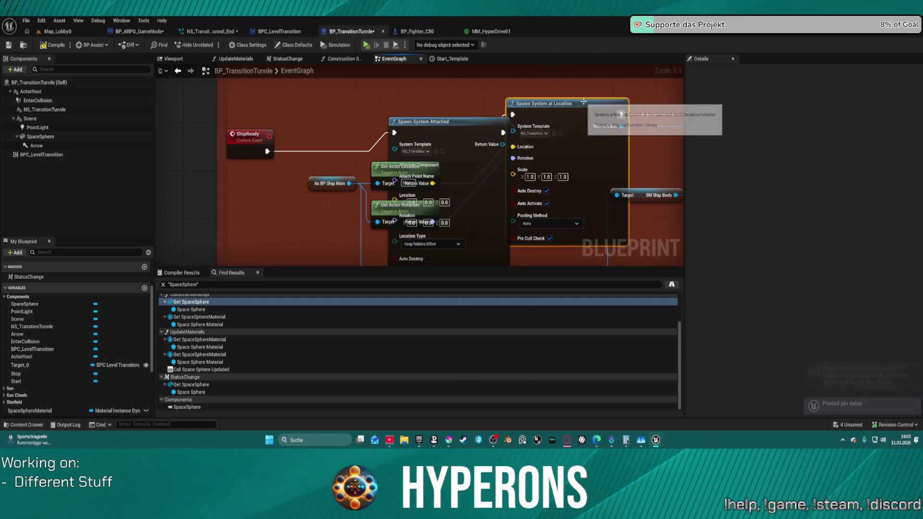
pyautogui.press('Delete')
pyautogui.scroll(-2, 531, 95)
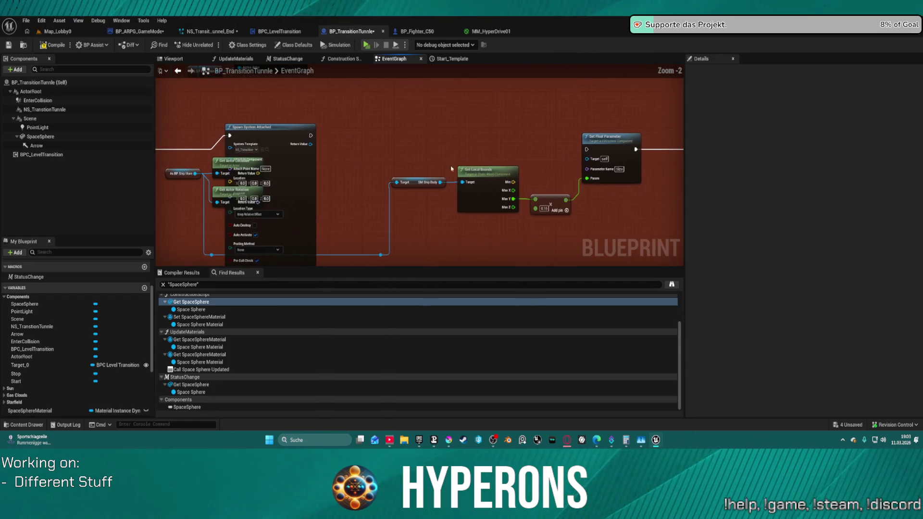
pyautogui.moveTo(595, 161)
pyautogui.mouseDown()
pyautogui.moveTo(529, 149)
pyautogui.moveTo(318, 142)
pyautogui.moveTo(586, 151)
pyautogui.mouseUp()
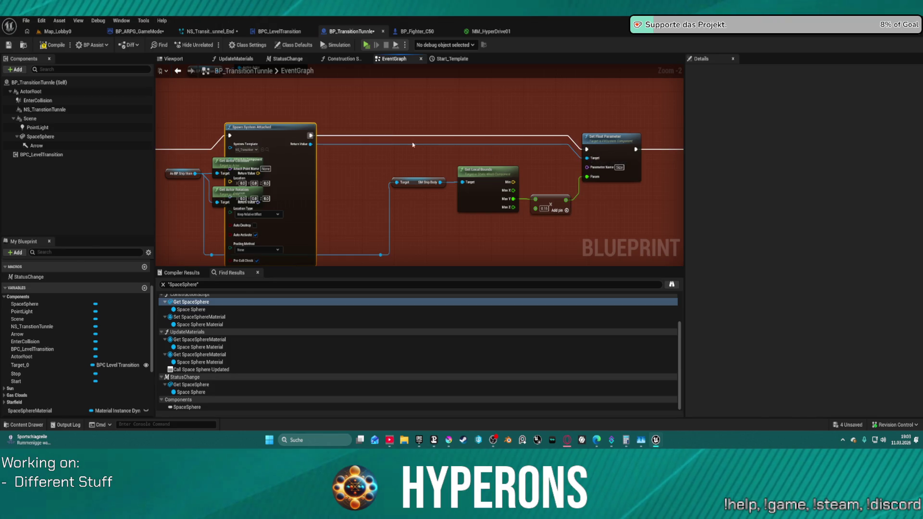
pyautogui.moveTo(337, 123); pyautogui.dragTo(406, 123)
pyautogui.click(340, 159)
pyautogui.moveTo(348, 164)
pyautogui.mouseDown()
pyautogui.moveTo(340, 197)
pyautogui.moveTo(344, 182)
pyautogui.moveTo(389, 189)
pyautogui.mouseUp()
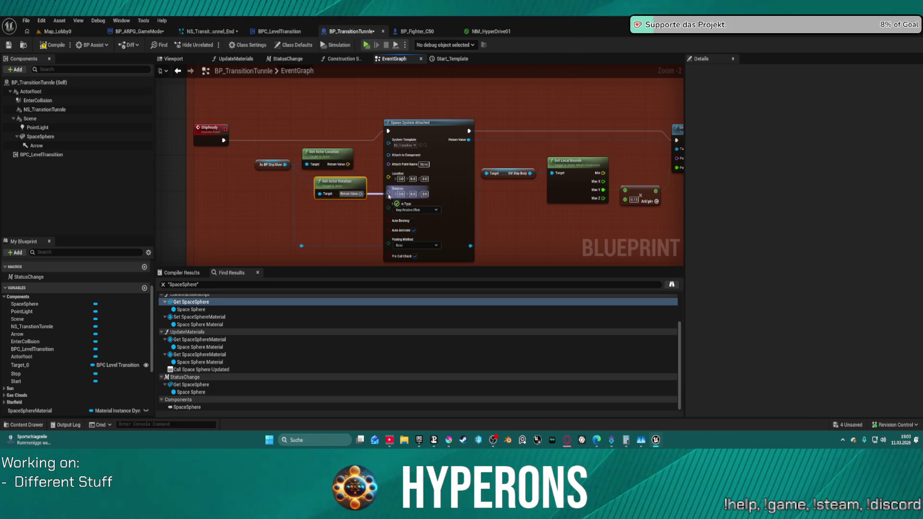
pyautogui.click(452, 174)
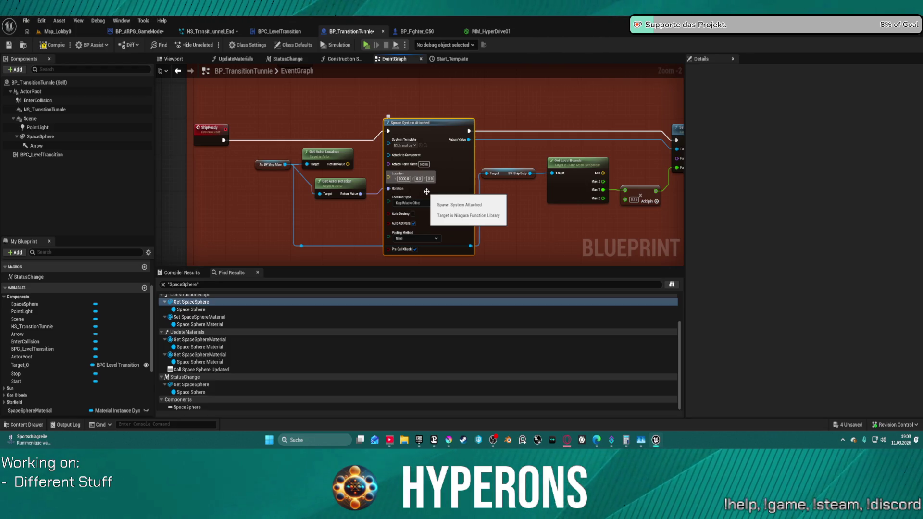
pyautogui.click(369, 46)
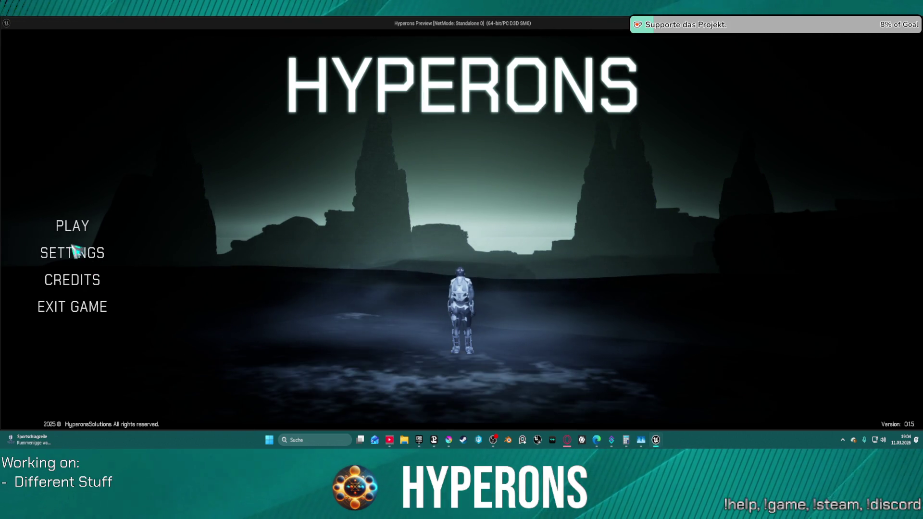
pyautogui.click(74, 226)
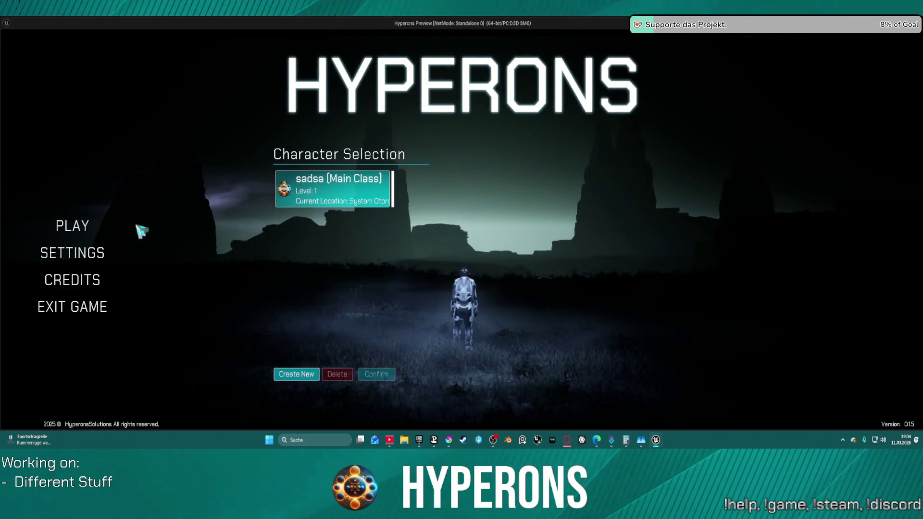
pyautogui.click(378, 192)
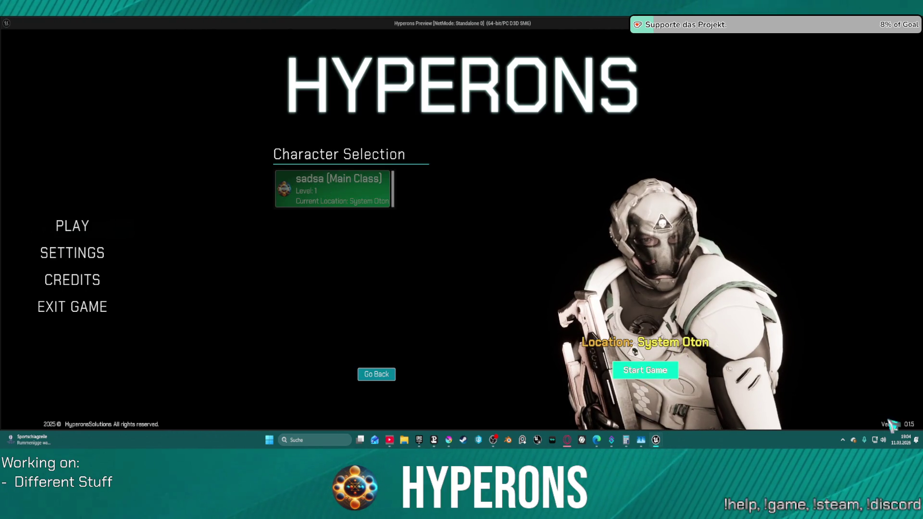
pyautogui.click(646, 370)
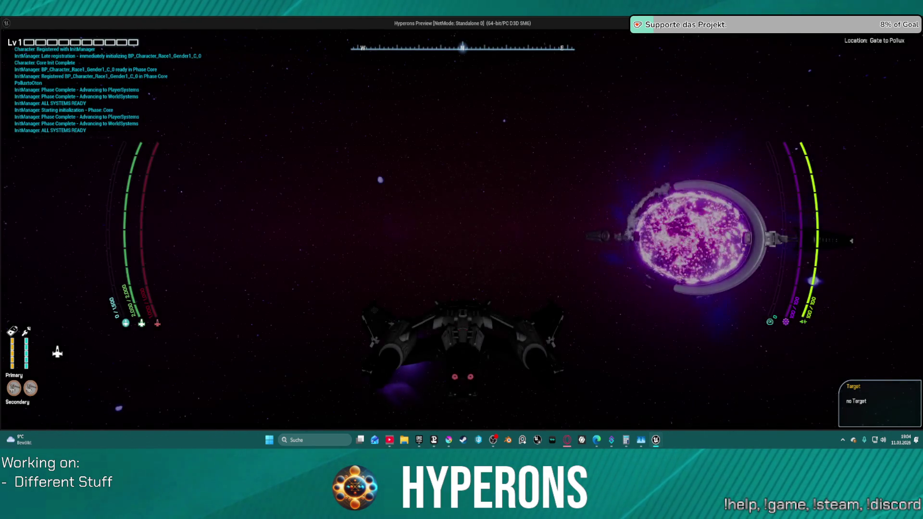
pyautogui.press('w')
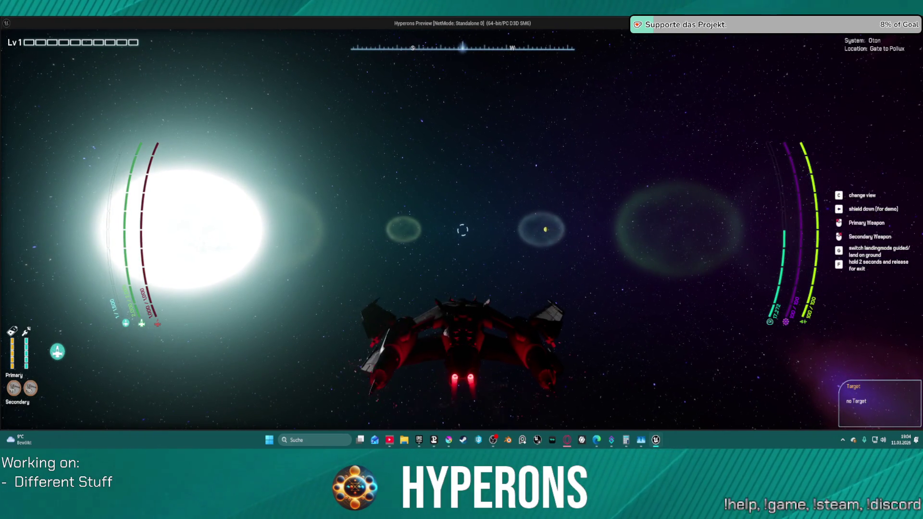
pyautogui.press('Escape')
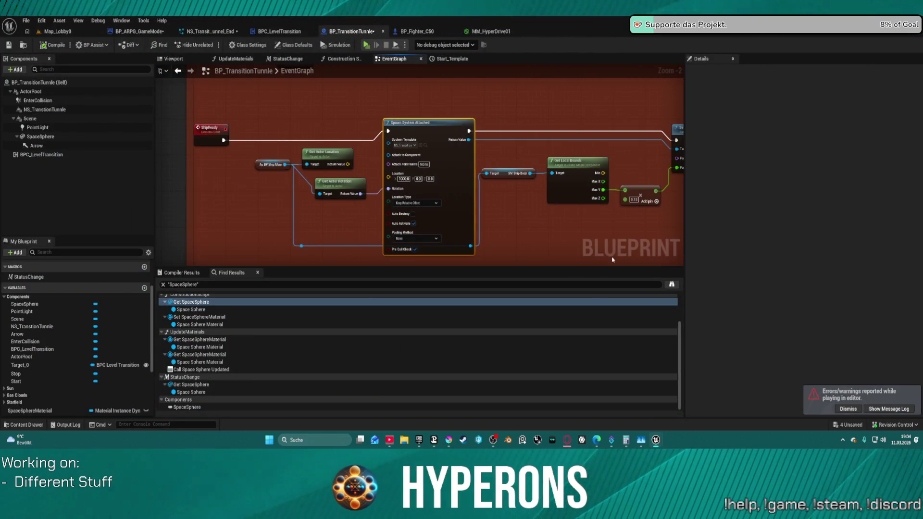
# Reset the Spawn System Attached location X from 1000 to 0 and set Location Type to Snap to Target, Keep World Scale.
pyautogui.moveTo(634, 237)
pyautogui.mouseDown()
pyautogui.moveTo(506, 236)
pyautogui.moveTo(592, 220)
pyautogui.mouseUp()
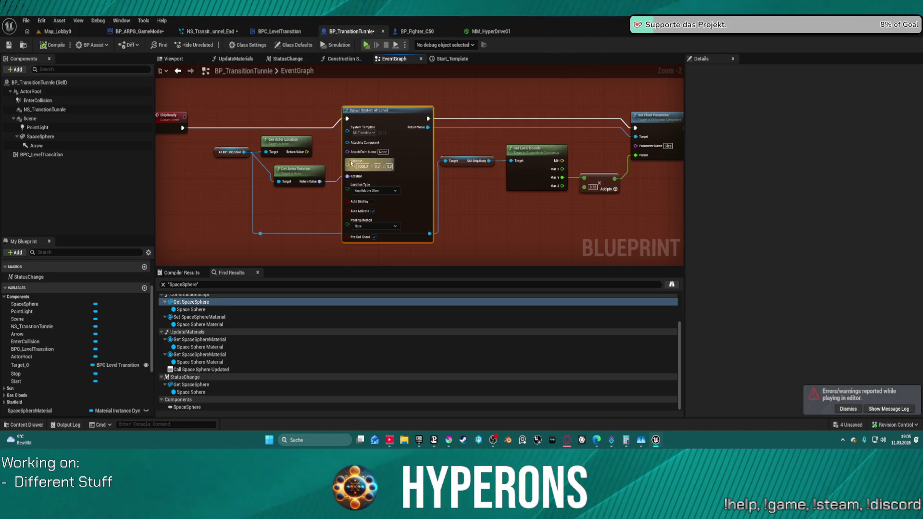
pyautogui.press('Escape')
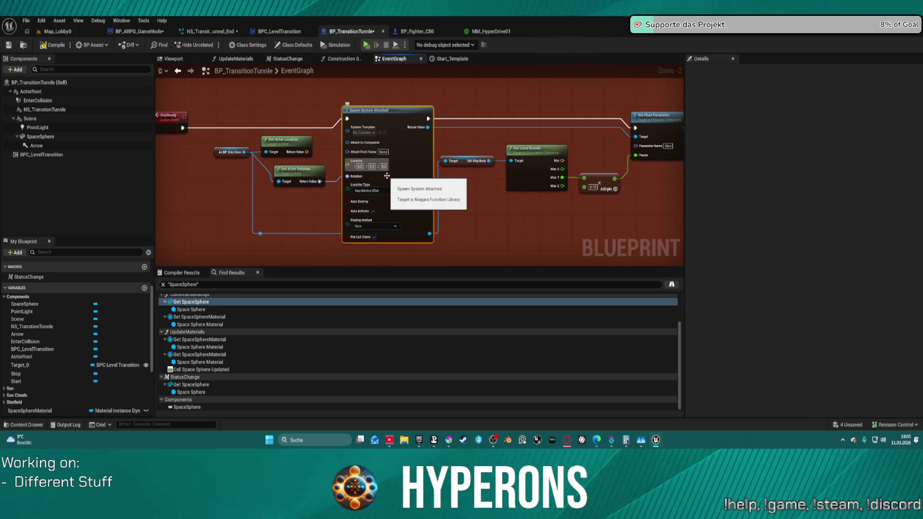
pyautogui.click(501, 96)
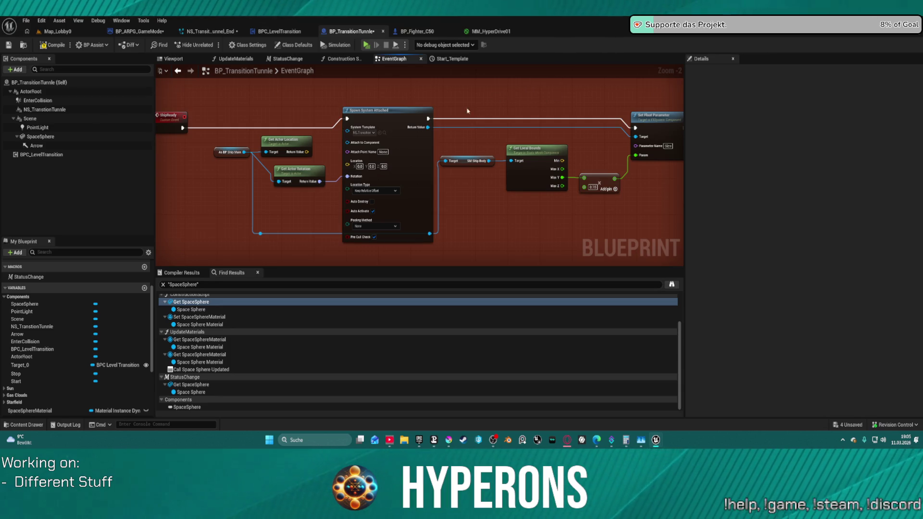
pyautogui.click(380, 192)
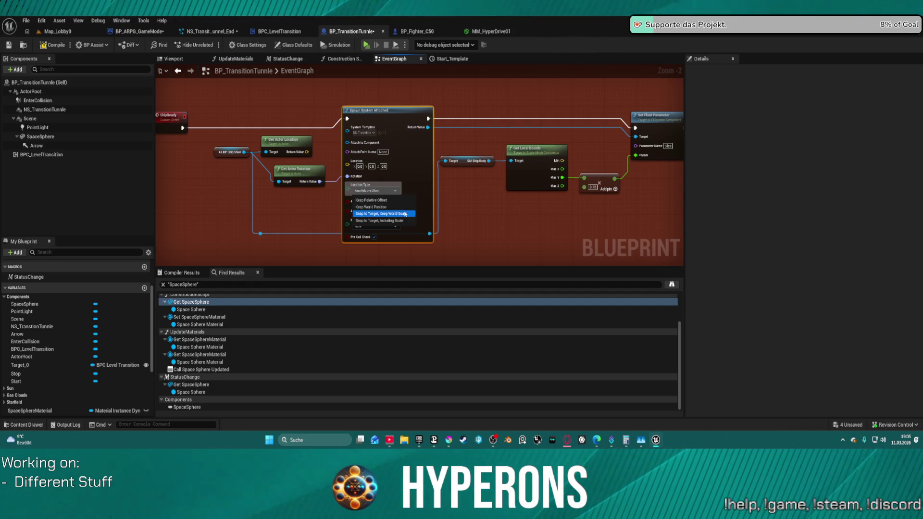
pyautogui.click(382, 214)
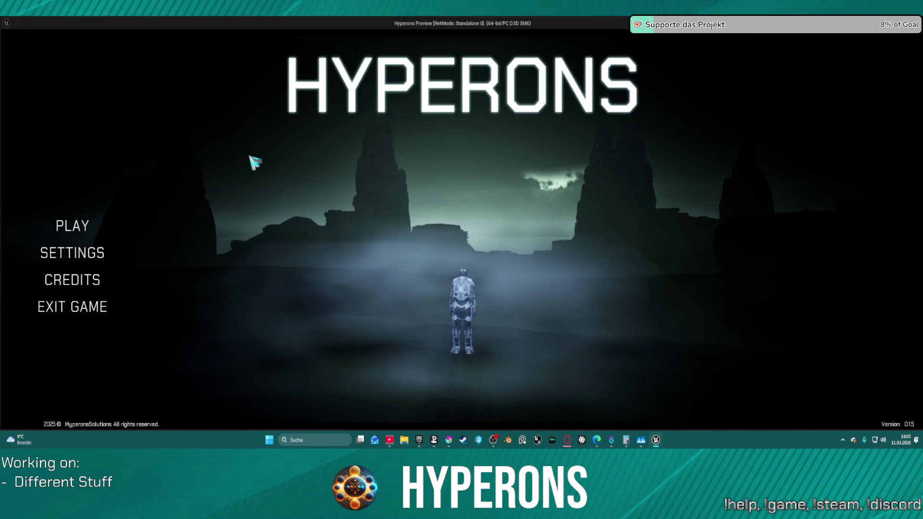
# Start a playtest with the existing character, fly through the purple gate to System Pollux, then exit.
pyautogui.click(80, 232)
pyautogui.click(376, 374)
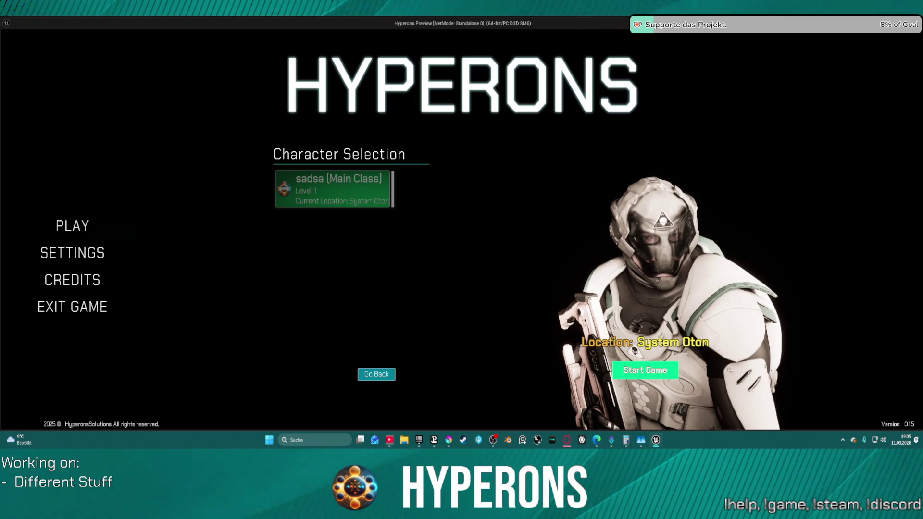
pyautogui.click(645, 370)
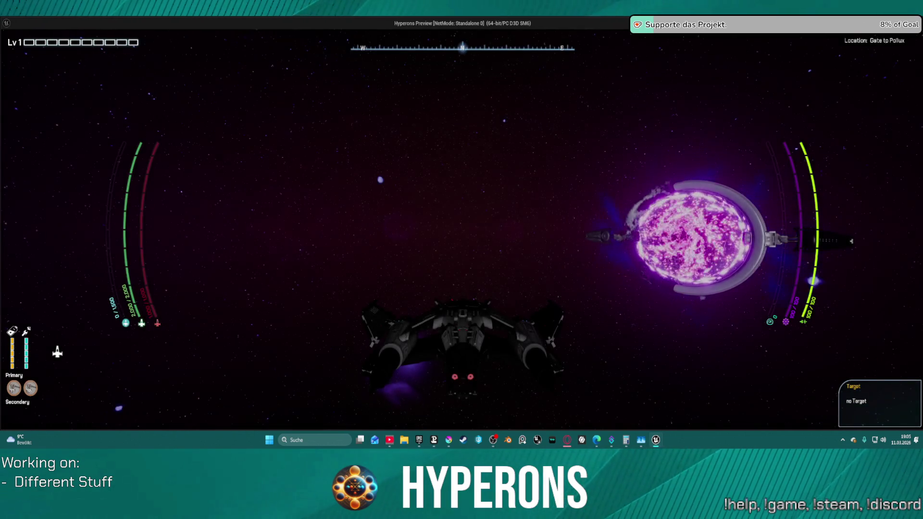
pyautogui.press('w')
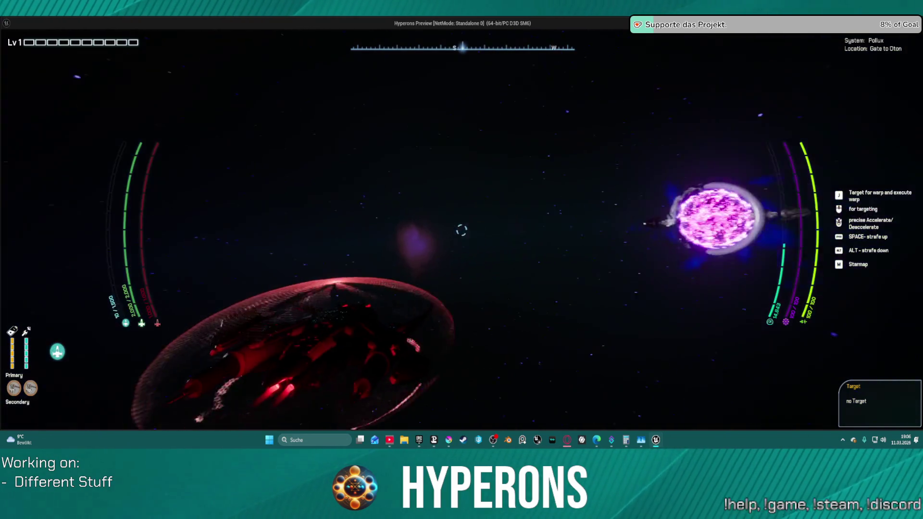
pyautogui.press('Escape')
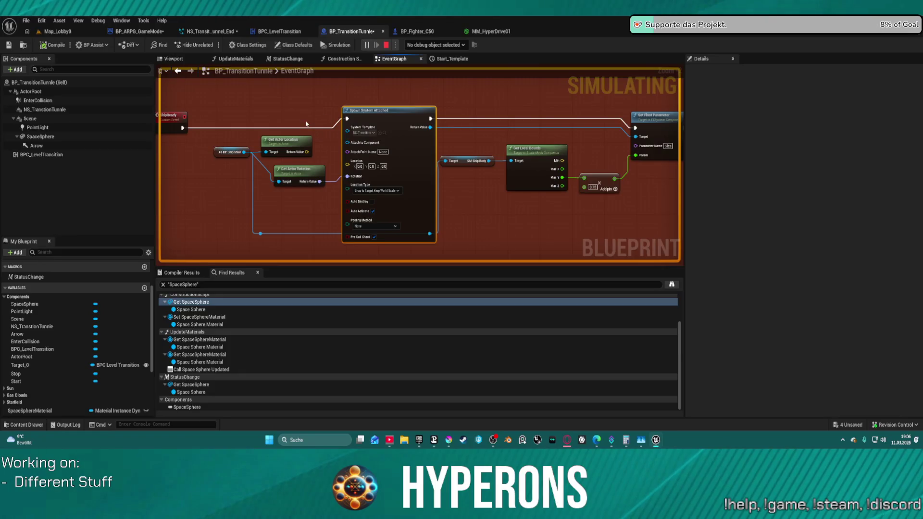
# Inspect the Entering zone's SET Selected Camera and SET Axis Forward nodes in the EventGraph.
pyautogui.scroll(-3, 484, 169)
pyautogui.scroll(4, 435, 165)
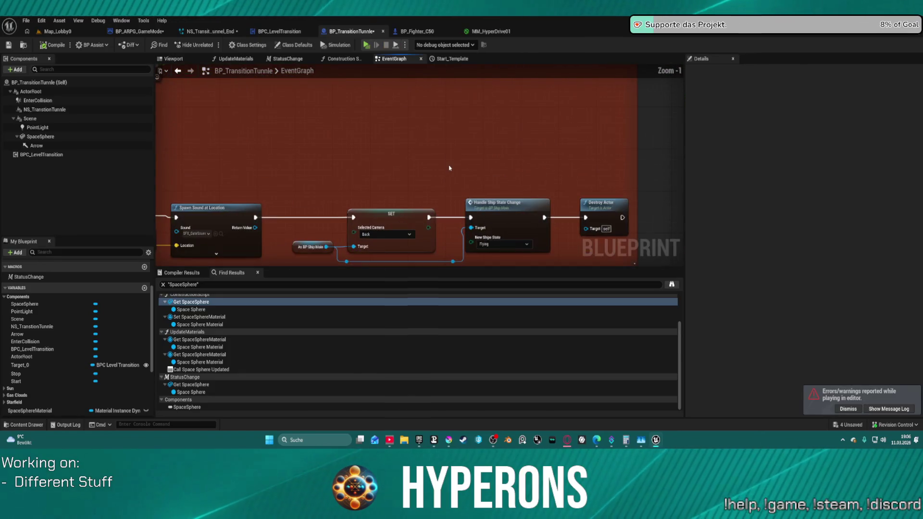
pyautogui.moveTo(435, 164)
pyautogui.mouseDown()
pyautogui.moveTo(293, 142)
pyautogui.moveTo(465, 148)
pyautogui.moveTo(594, 171)
pyautogui.mouseUp()
pyautogui.scroll(-5, 532, 223)
pyautogui.moveTo(433, 121)
pyautogui.mouseDown()
pyautogui.moveTo(385, 187)
pyautogui.moveTo(364, 252)
pyautogui.moveTo(376, 69)
pyautogui.mouseUp()
pyautogui.scroll(4, 425, 214)
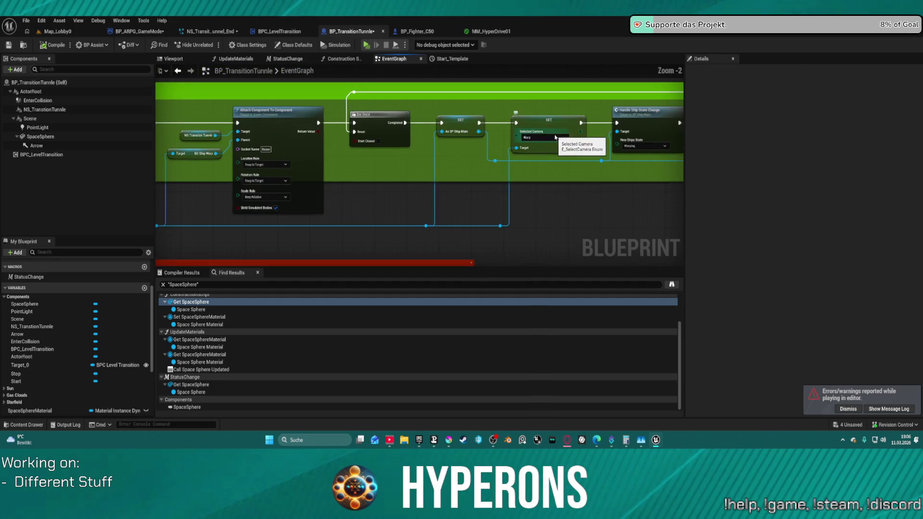
pyautogui.click(351, 145)
pyautogui.click(548, 155)
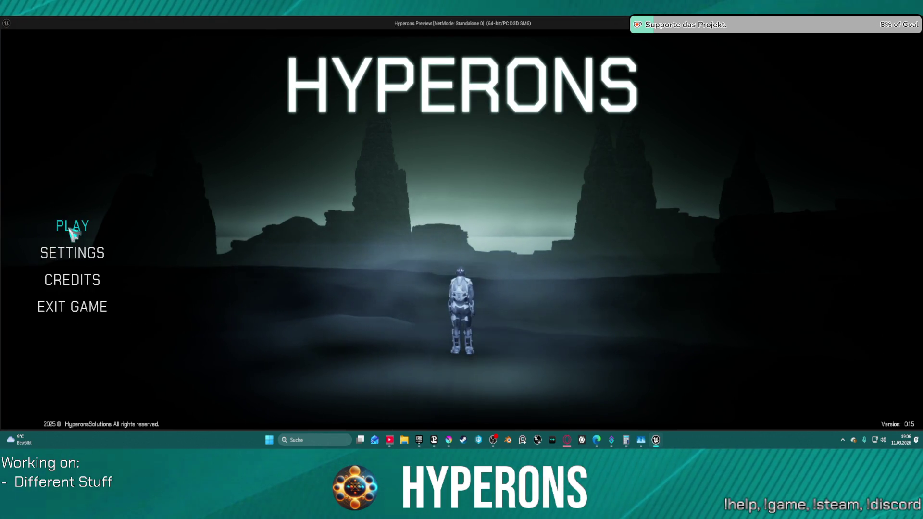
# Playtest from System Pollux, jump through the gate back to System Oton, then exit the preview.
pyautogui.click(58, 230)
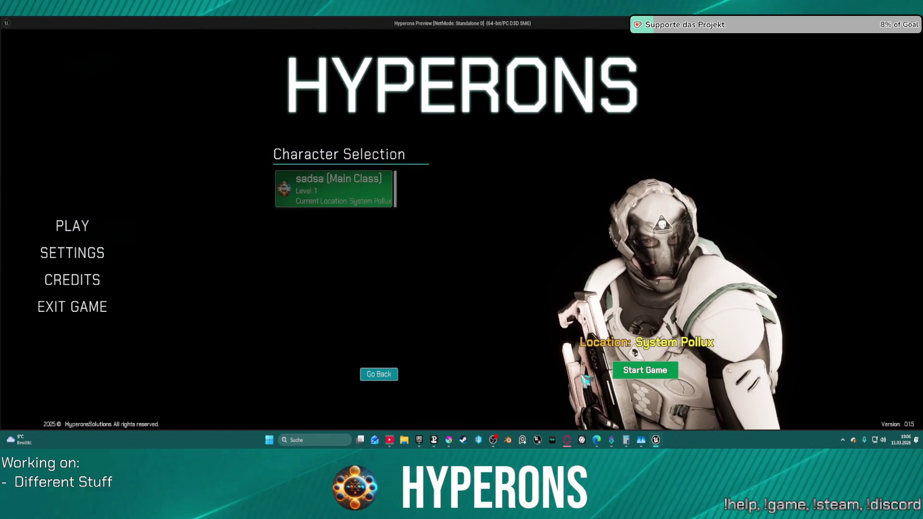
pyautogui.click(645, 371)
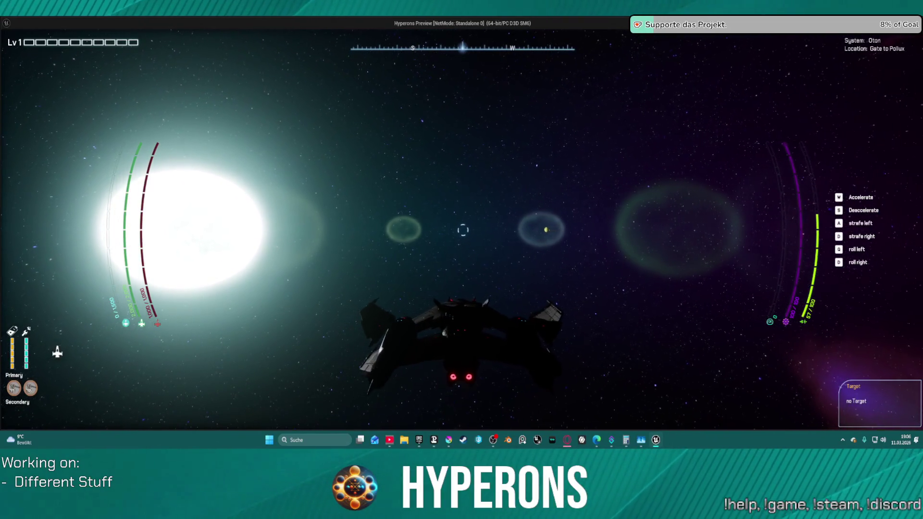
pyautogui.press('Escape')
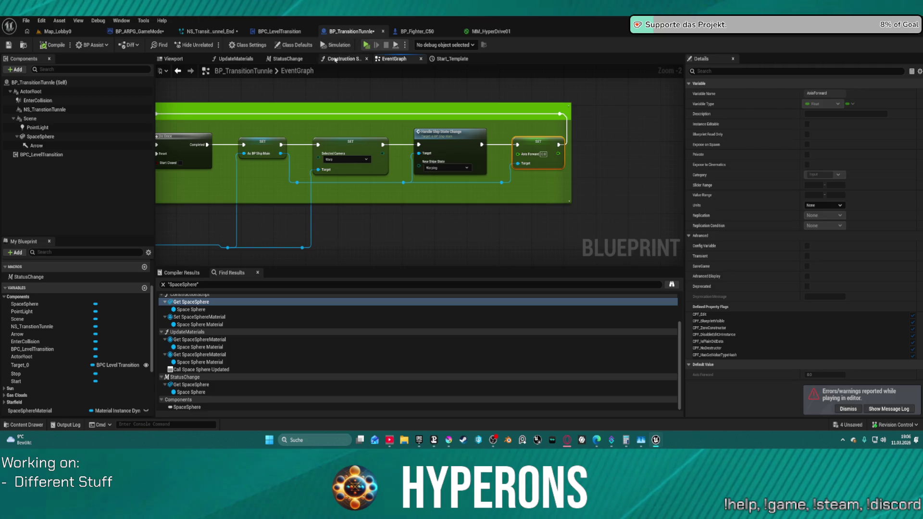
# Wire ShipReady's execution onward, move the camera-setting node lower and delete an unneeded node.
pyautogui.scroll(-5, 380, 201)
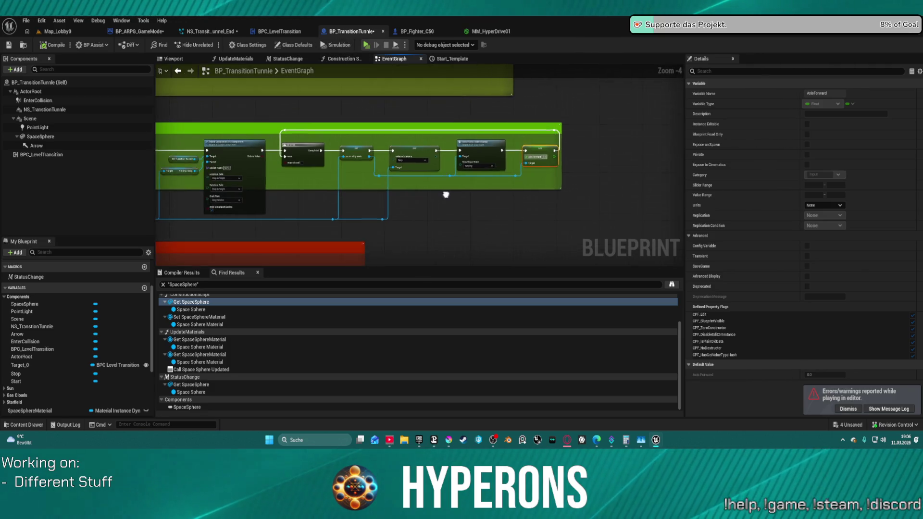
pyautogui.scroll(4, 339, 235)
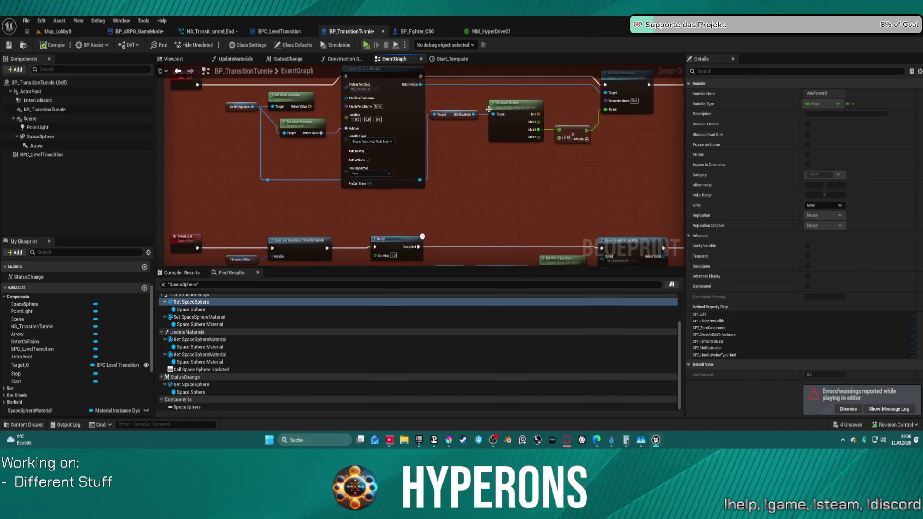
pyautogui.scroll(-2, 367, 134)
pyautogui.moveTo(325, 131); pyautogui.dragTo(565, 202)
pyautogui.scroll(1, 577, 168)
pyautogui.moveTo(219, 131)
pyautogui.mouseDown()
pyautogui.moveTo(489, 122)
pyautogui.moveTo(634, 131)
pyautogui.mouseUp()
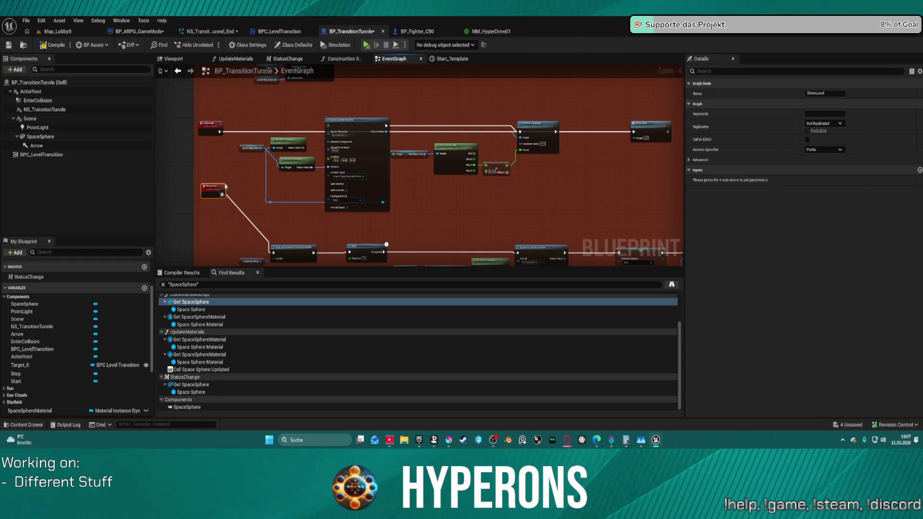
pyautogui.click(563, 145)
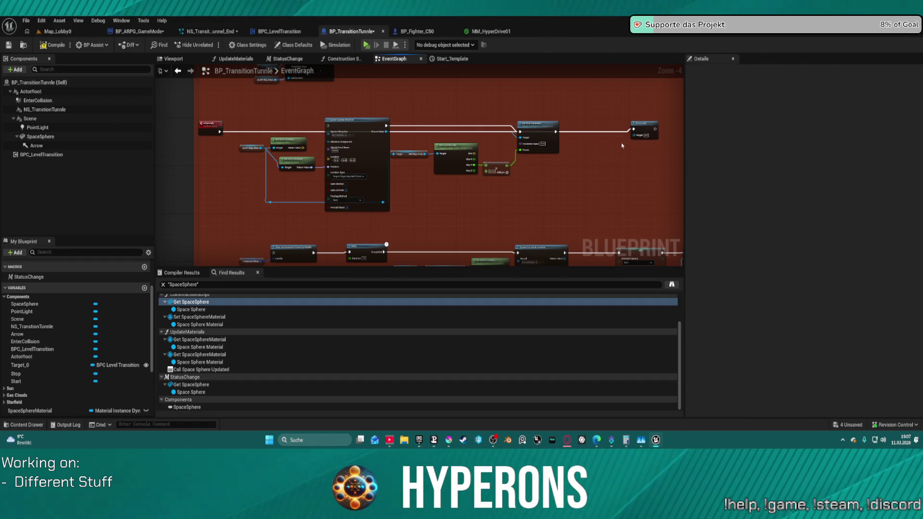
pyautogui.moveTo(219, 131)
pyautogui.mouseDown()
pyautogui.moveTo(267, 144)
pyautogui.moveTo(270, 199)
pyautogui.moveTo(238, 217)
pyautogui.moveTo(272, 252)
pyautogui.mouseUp()
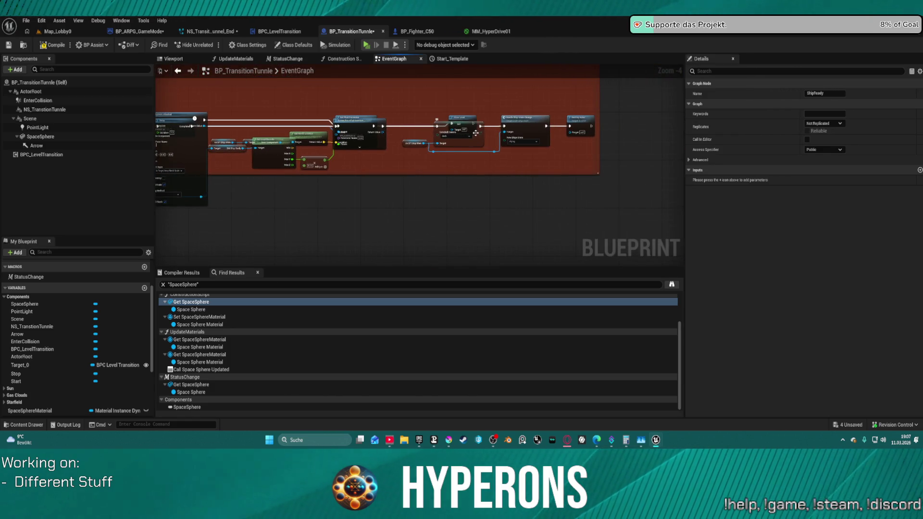
pyautogui.moveTo(474, 130); pyautogui.dragTo(463, 195)
pyautogui.click(457, 122)
pyautogui.press('Delete')
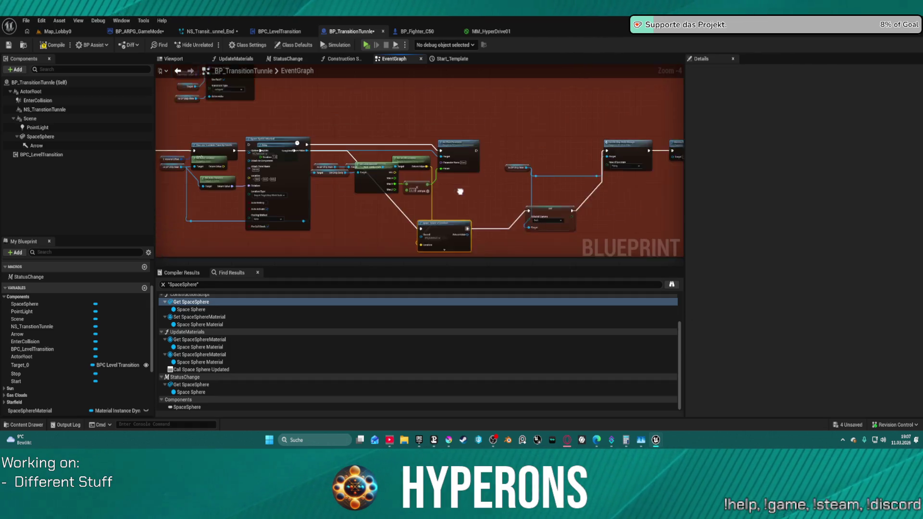
# Move the spawn system node up-right and connect execution wires to it and Set Float Parameter.
pyautogui.moveTo(316, 225)
pyautogui.mouseDown()
pyautogui.moveTo(525, 109)
pyautogui.moveTo(569, 98)
pyautogui.mouseUp()
pyautogui.moveTo(230, 164)
pyautogui.mouseDown()
pyautogui.moveTo(409, 159)
pyautogui.moveTo(680, 74)
pyautogui.moveTo(577, 92)
pyautogui.mouseUp()
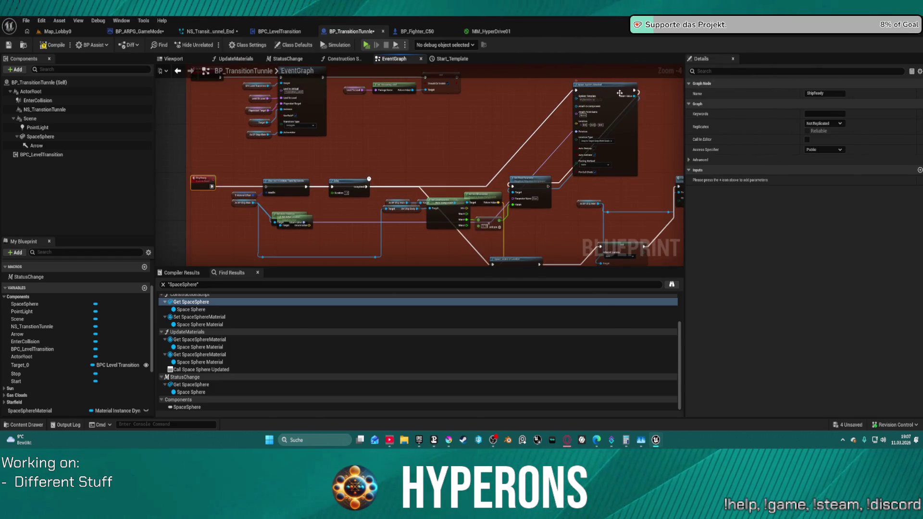
pyautogui.moveTo(579, 154); pyautogui.dragTo(461, 164)
pyautogui.moveTo(431, 200)
pyautogui.mouseDown()
pyautogui.moveTo(278, 144)
pyautogui.moveTo(199, 185)
pyautogui.moveTo(263, 200)
pyautogui.mouseUp()
pyautogui.rightClick(298, 188)
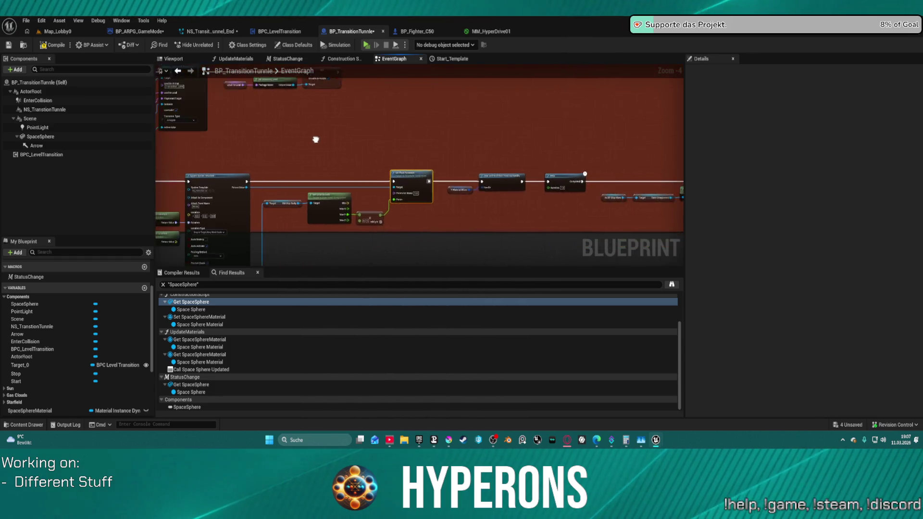
# Launch the game preview and choose the existing character at Character Selection.
pyautogui.scroll(-3, 377, 140)
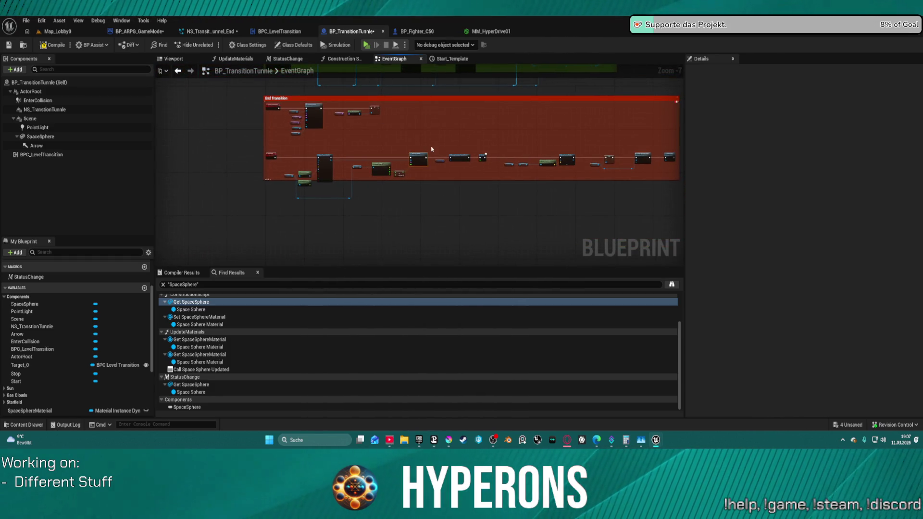
pyautogui.moveTo(432, 149); pyautogui.dragTo(384, 172)
pyautogui.scroll(2, 392, 166)
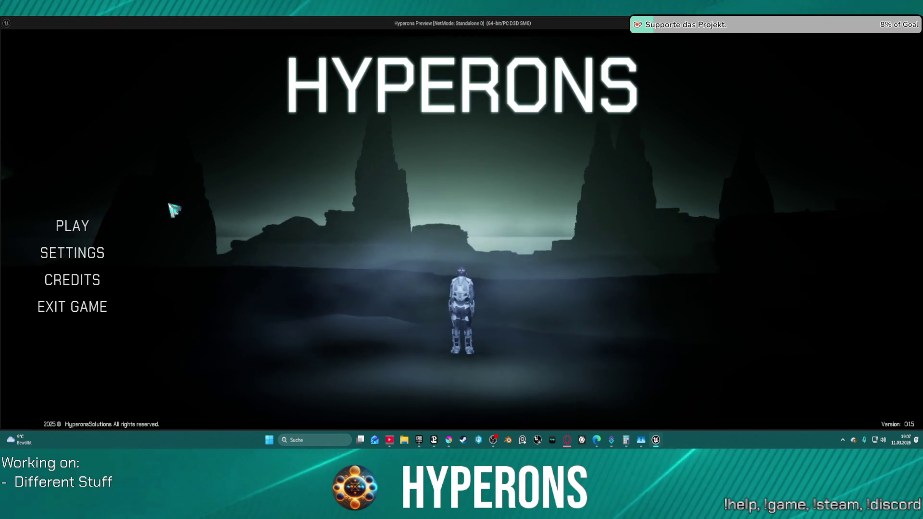
pyautogui.click(69, 228)
pyautogui.click(376, 374)
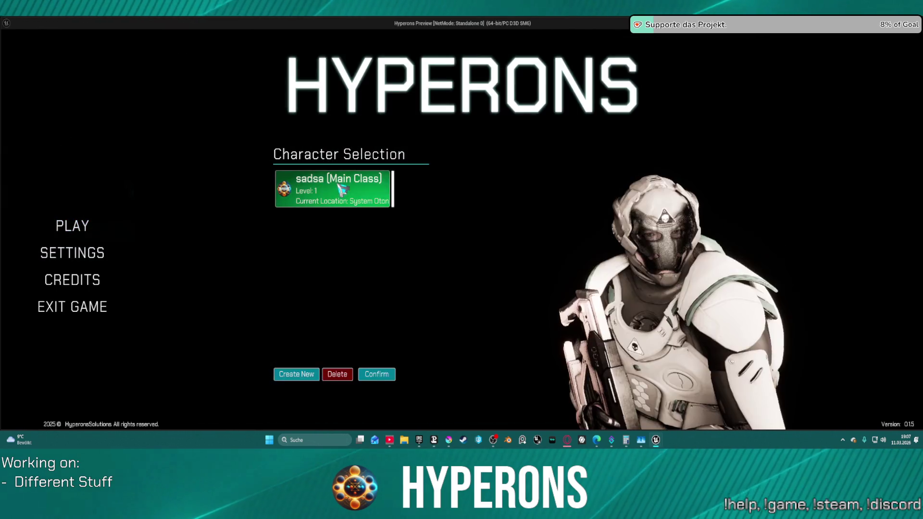
# Start the game in System Oton, turn the ship toward the gate, then exit back to the graph.
pyautogui.click(657, 370)
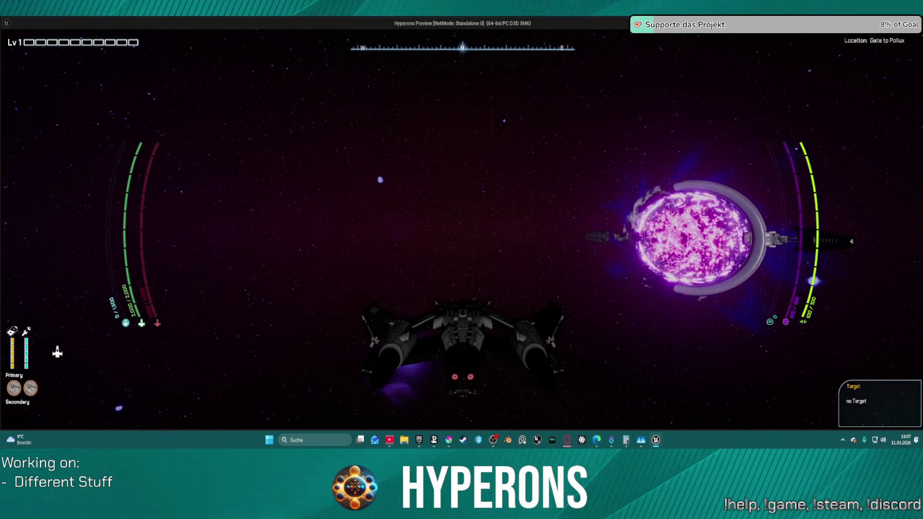
pyautogui.press('d')
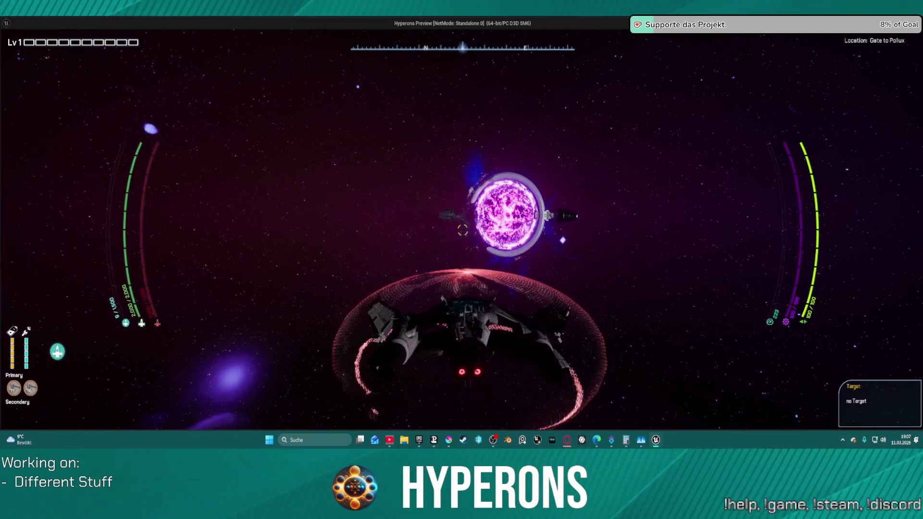
pyautogui.press('Escape')
pyautogui.moveTo(505, 187)
pyautogui.mouseDown()
pyautogui.moveTo(643, 170)
pyautogui.moveTo(528, 185)
pyautogui.mouseUp()
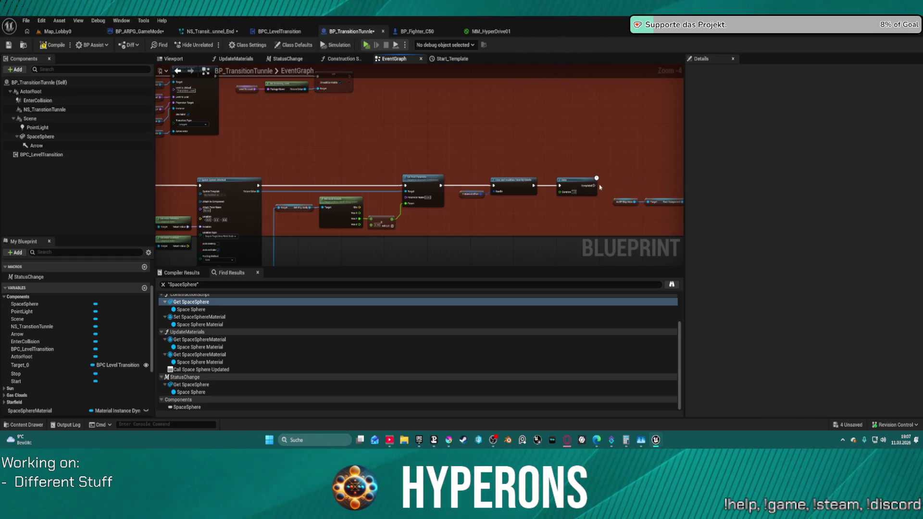
# Connect the Delay's Completed output to the Spawn System Attached execution input.
pyautogui.moveTo(596, 187)
pyautogui.mouseDown()
pyautogui.moveTo(366, 102)
pyautogui.moveTo(224, 140)
pyautogui.moveTo(200, 187)
pyautogui.mouseUp()
pyautogui.moveTo(258, 185)
pyautogui.mouseDown()
pyautogui.moveTo(495, 186)
pyautogui.moveTo(679, 169)
pyautogui.moveTo(639, 189)
pyautogui.mouseUp()
pyautogui.press('Escape')
pyautogui.moveTo(495, 185)
pyautogui.mouseDown()
pyautogui.moveTo(572, 194)
pyautogui.moveTo(645, 189)
pyautogui.moveTo(289, 190)
pyautogui.moveTo(202, 202)
pyautogui.moveTo(434, 216)
pyautogui.moveTo(431, 171)
pyautogui.moveTo(550, 111)
pyautogui.mouseUp()
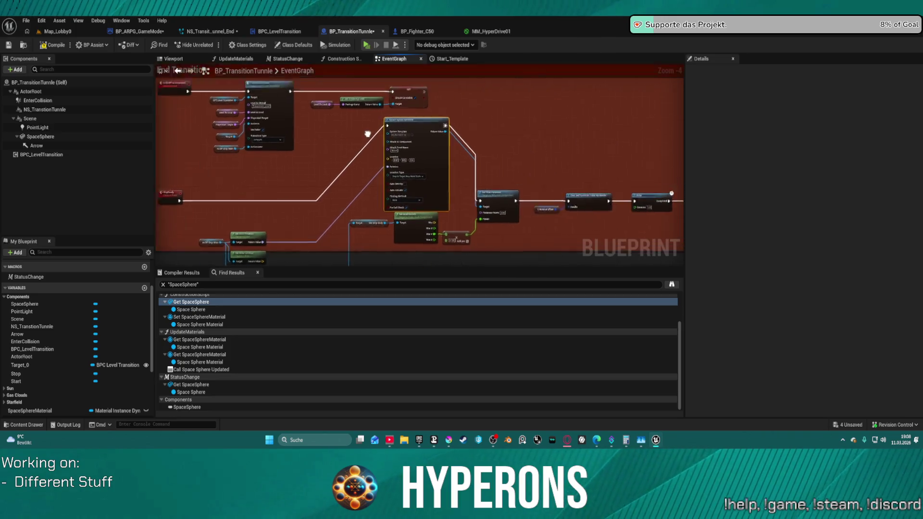
# Chain Set Float Parameter to run right after the Spawn node and tidy the End Transition layout.
pyautogui.moveTo(563, 207); pyautogui.dragTo(288, 137)
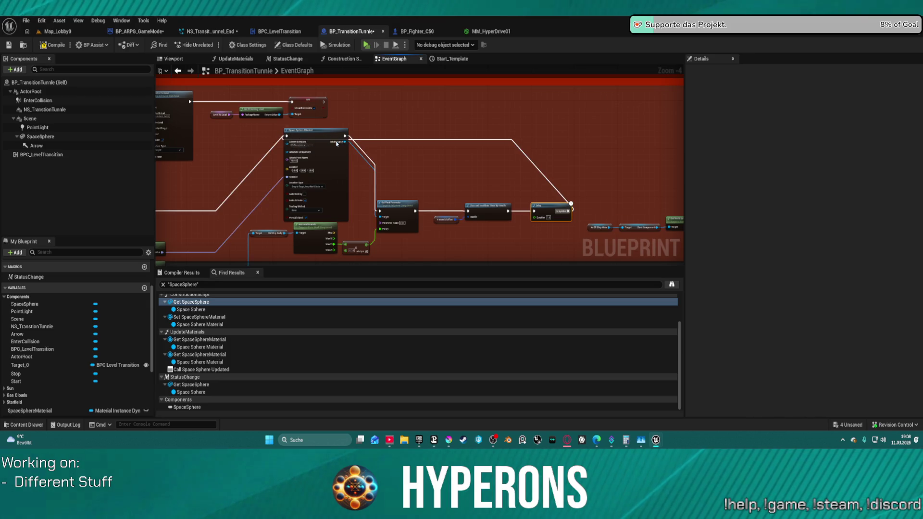
pyautogui.moveTo(345, 136)
pyautogui.mouseDown()
pyautogui.moveTo(687, 185)
pyautogui.moveTo(611, 212)
pyautogui.mouseUp()
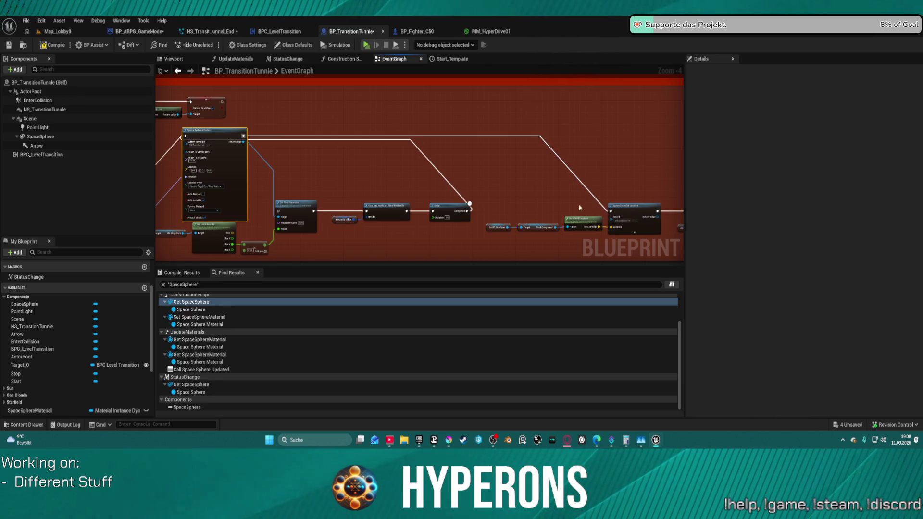
pyautogui.moveTo(496, 229); pyautogui.dragTo(444, 231)
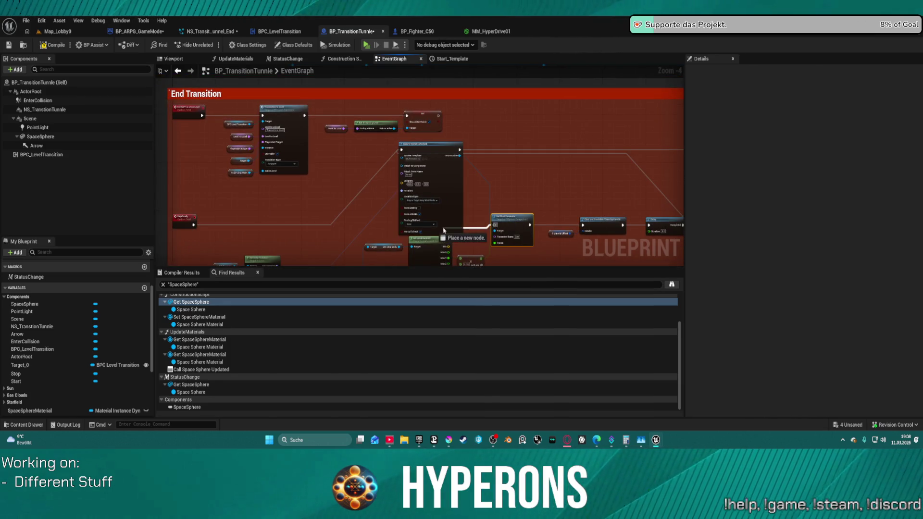
pyautogui.moveTo(461, 151); pyautogui.dragTo(460, 151)
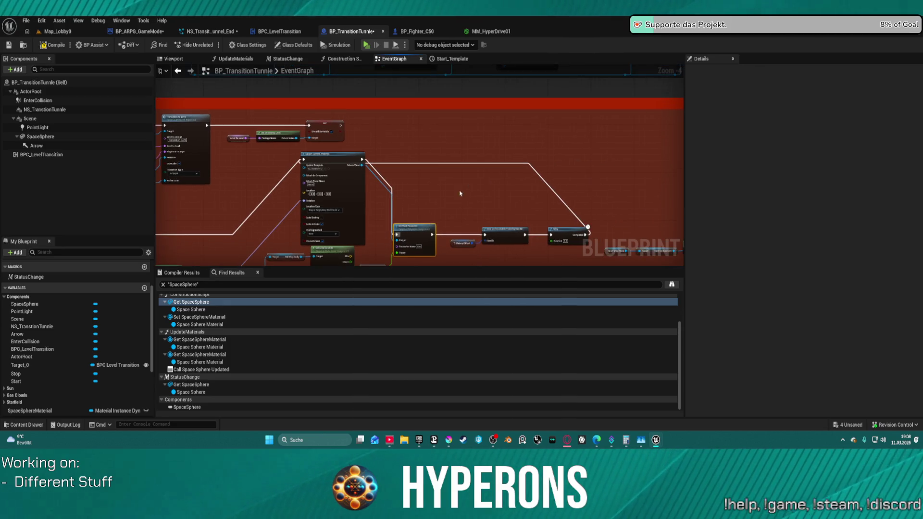
pyautogui.moveTo(586, 235)
pyautogui.mouseDown()
pyautogui.moveTo(597, 165)
pyautogui.moveTo(751, 218)
pyautogui.moveTo(605, 238)
pyautogui.mouseUp()
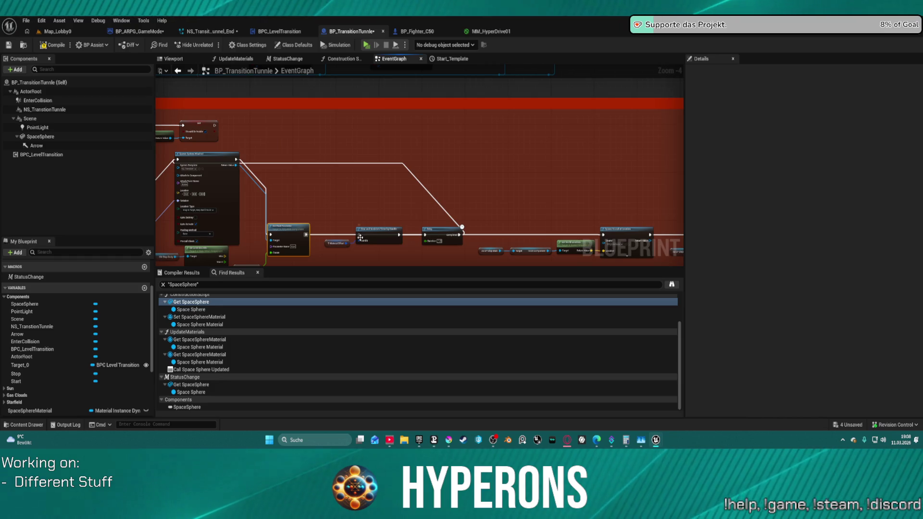
pyautogui.moveTo(359, 236)
pyautogui.mouseDown()
pyautogui.moveTo(159, 231)
pyautogui.moveTo(83, 215)
pyautogui.moveTo(357, 239)
pyautogui.mouseUp()
pyautogui.hotkey('ctrl', 'z')
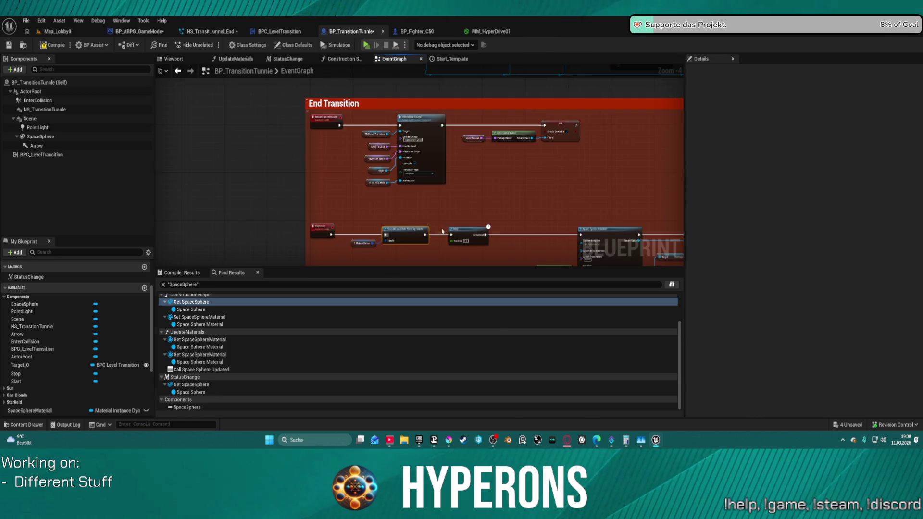
pyautogui.moveTo(432, 163)
pyautogui.mouseDown()
pyautogui.moveTo(338, 124)
pyautogui.moveTo(269, 120)
pyautogui.mouseUp()
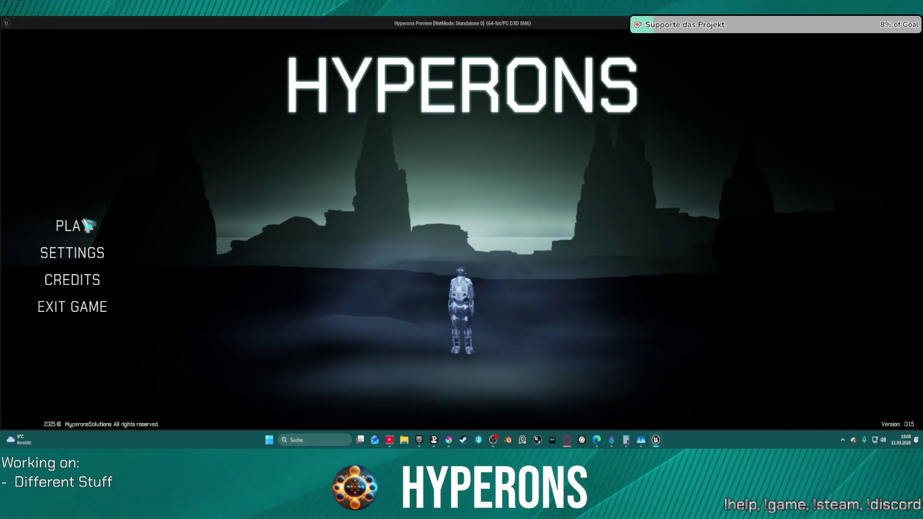
# Try new-character options (mustache, full beard, curly afro), cancel, and start with the existing character.
pyautogui.click(94, 225)
pyautogui.click(331, 192)
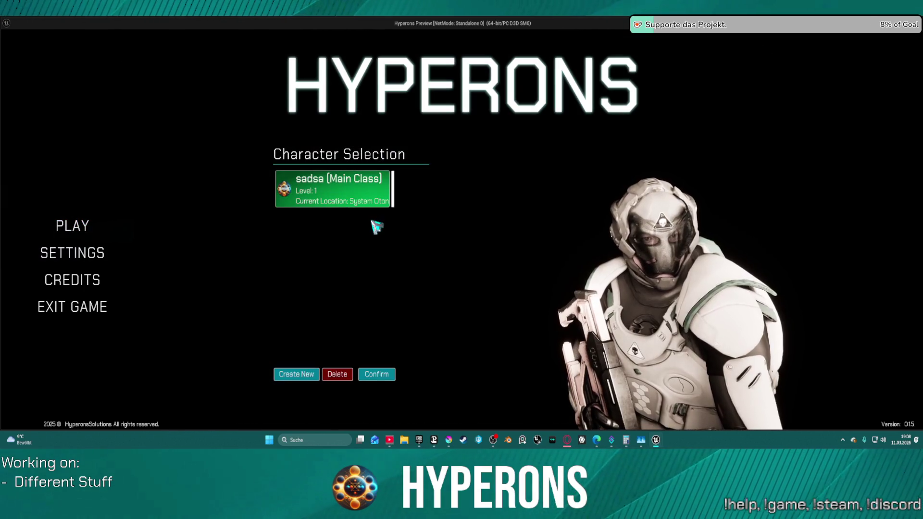
pyautogui.click(310, 377)
pyautogui.click(449, 324)
pyautogui.click(439, 358)
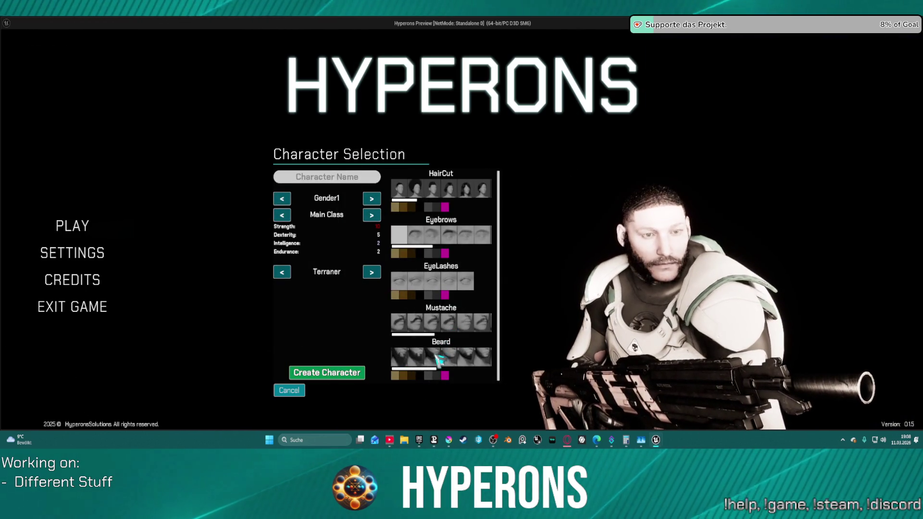
pyautogui.click(422, 192)
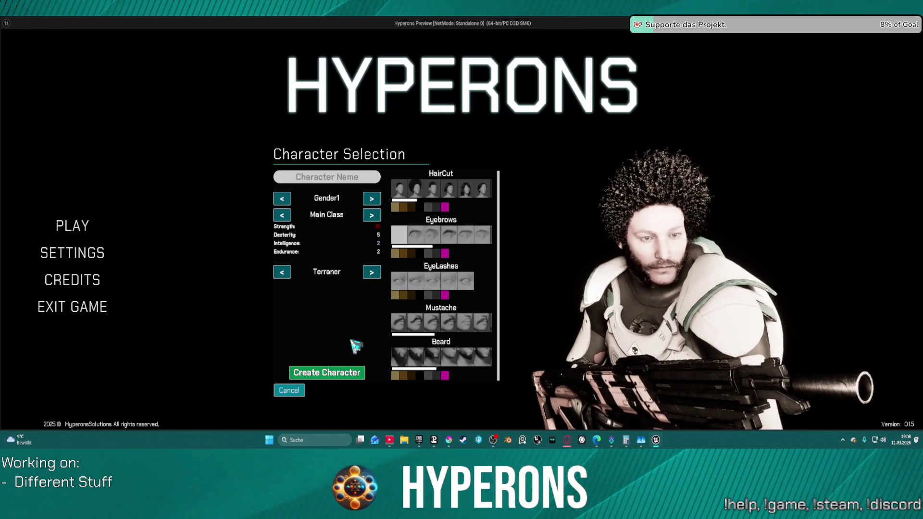
pyautogui.click(294, 391)
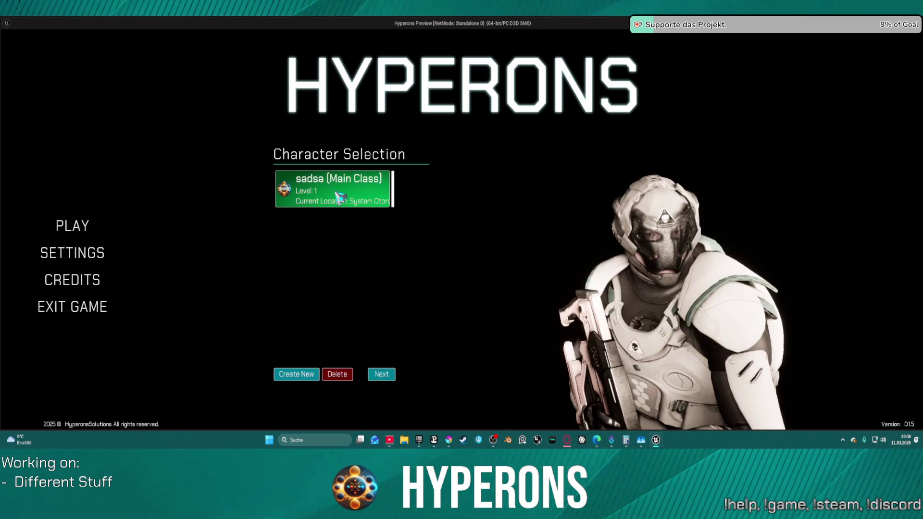
pyautogui.click(383, 377)
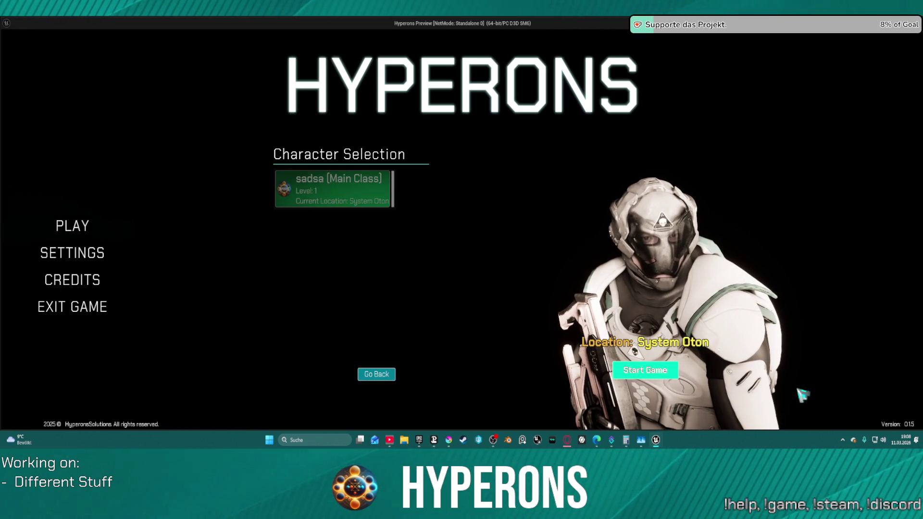
pyautogui.click(646, 370)
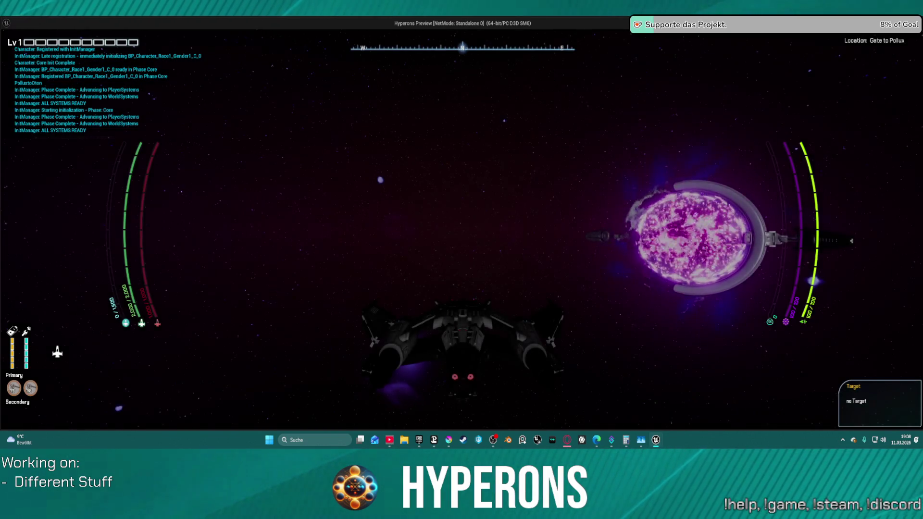
# Boost and steer the ship through the gate to System Pollux, then exit the preview.
pyautogui.press('shift')
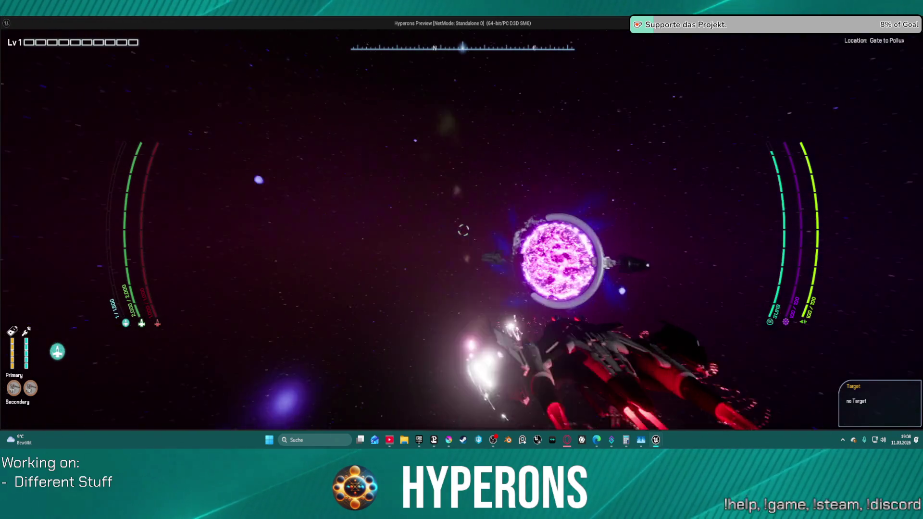
pyautogui.press('d')
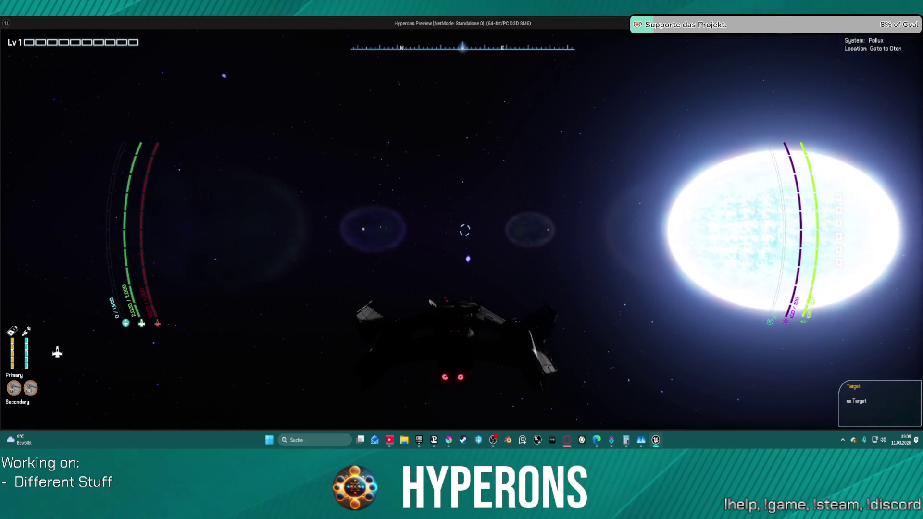
pyautogui.press('Escape')
pyautogui.scroll(-2, 477, 178)
pyautogui.scroll(5, 477, 178)
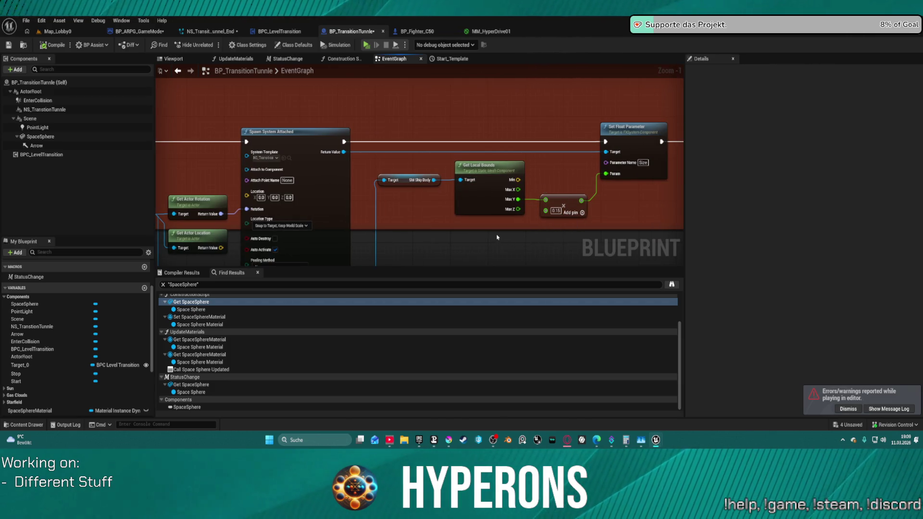
# Change the Multiply node feeding the tunnel Size parameter from 0.15 to 0.1.
pyautogui.moveTo(498, 236)
pyautogui.mouseDown()
pyautogui.moveTo(449, 206)
pyautogui.moveTo(551, 185)
pyautogui.mouseUp()
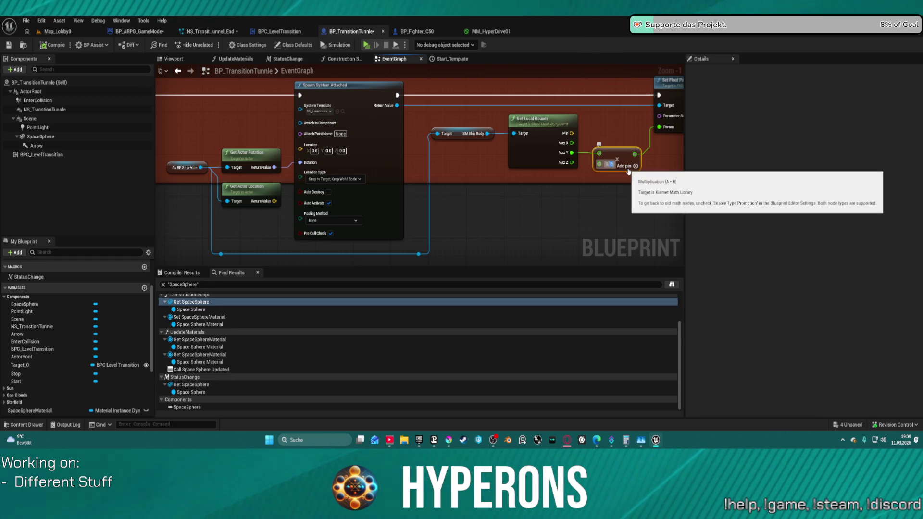
pyautogui.write('0.1')
pyautogui.press('Return')
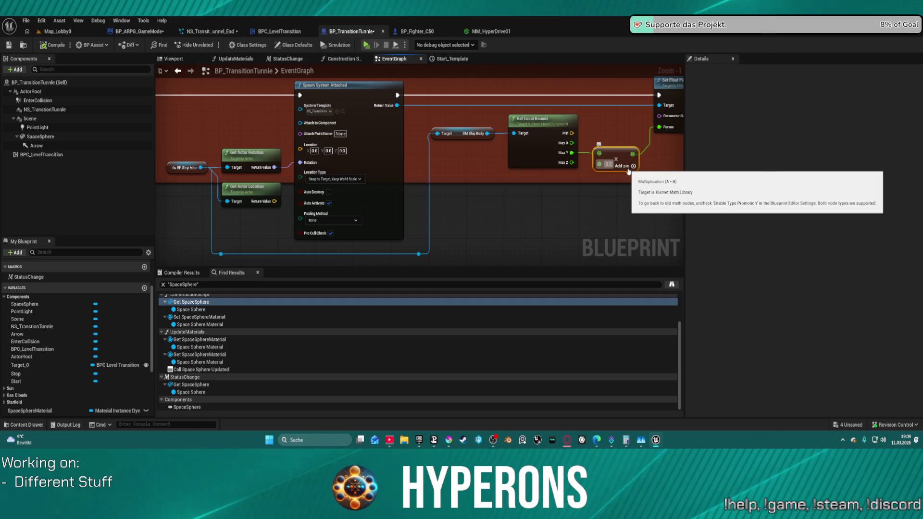